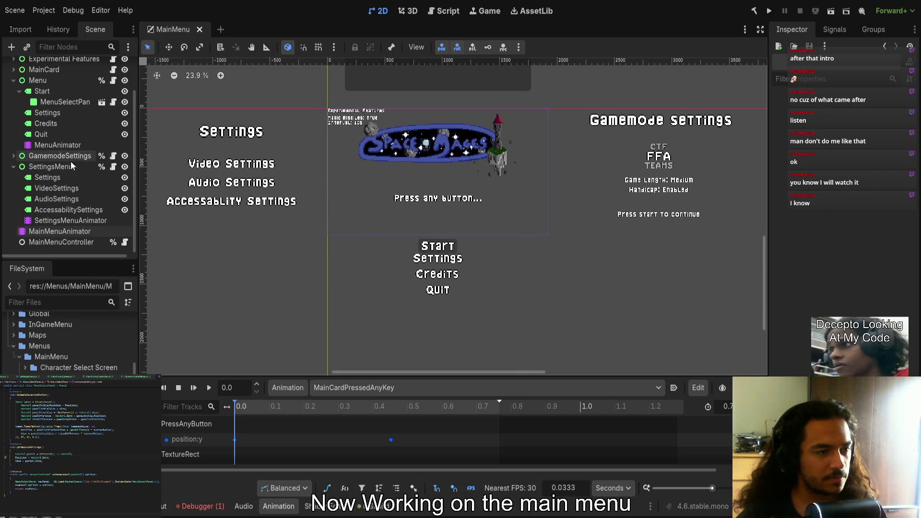
Collapse the tree branches and hide the Menu, MainCard and GamemodeSettings nodes on the canvas
click(12, 167)
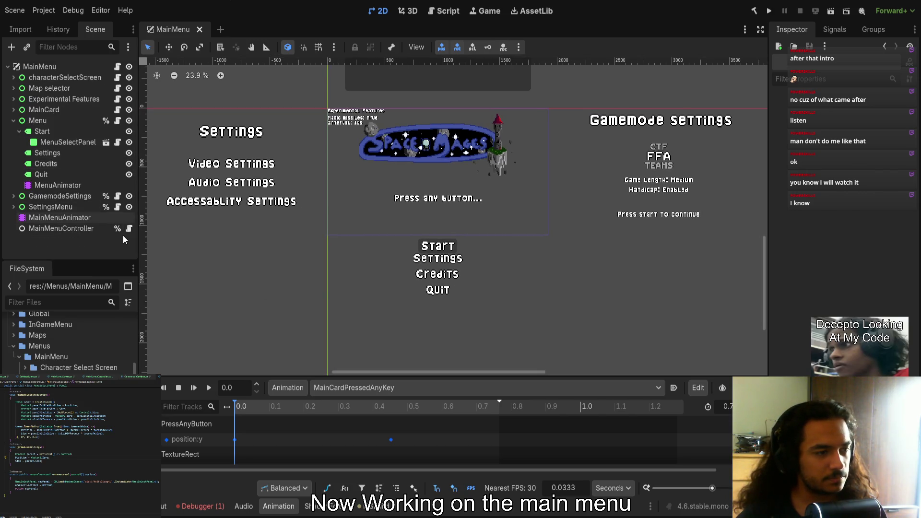
click(13, 121)
click(129, 120)
click(127, 111)
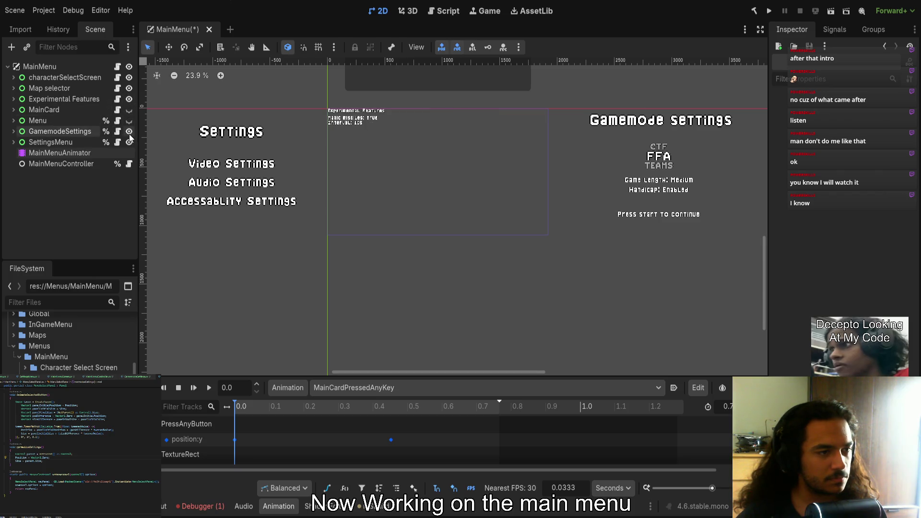
click(129, 131)
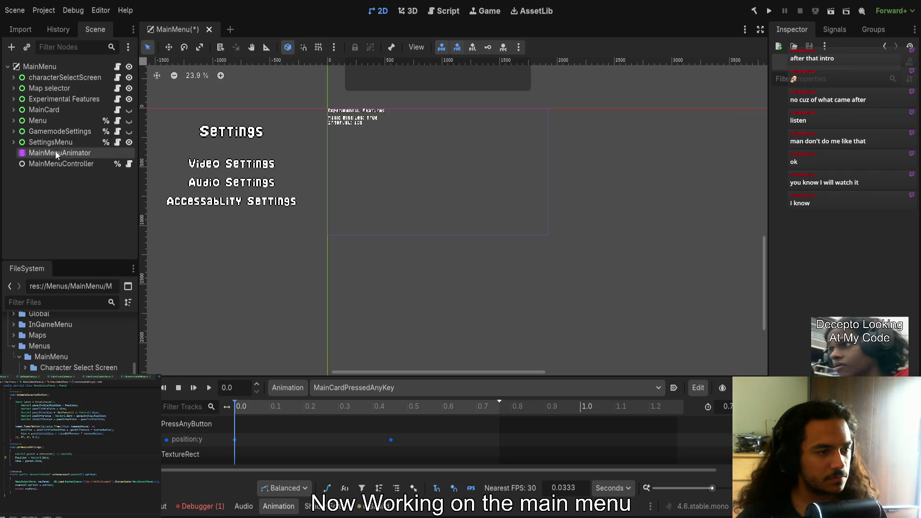
Preview the SettingsMenuAnimator Show animation at 0.6 seconds, then select SettingsMenu
click(13, 142)
click(45, 195)
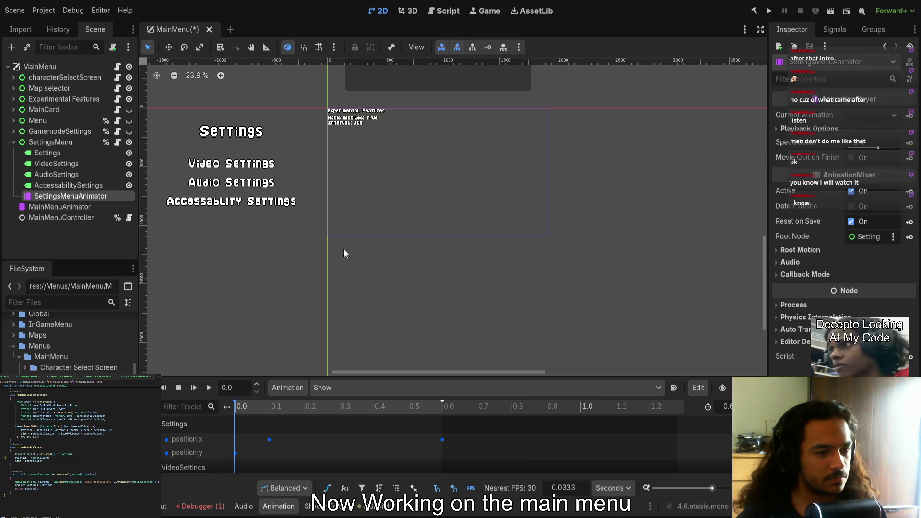
drag(326, 404, 476, 397)
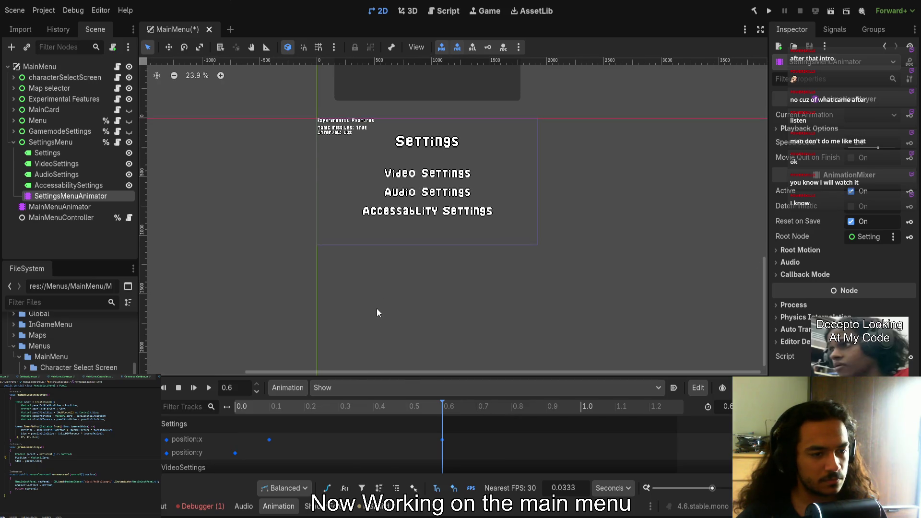
click(56, 142)
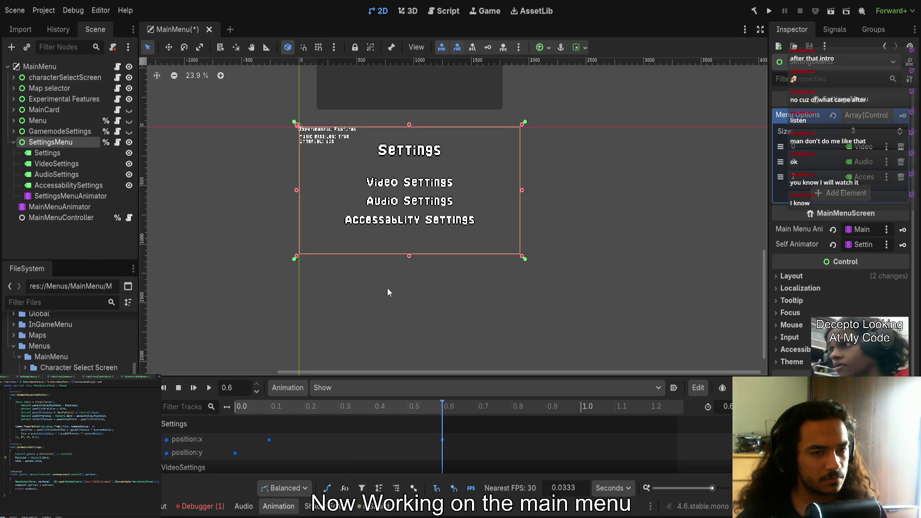
Inspect the Settings title label and its four settings labels
scroll(231, 234, up, 1)
click(55, 154)
shift+click(51, 185)
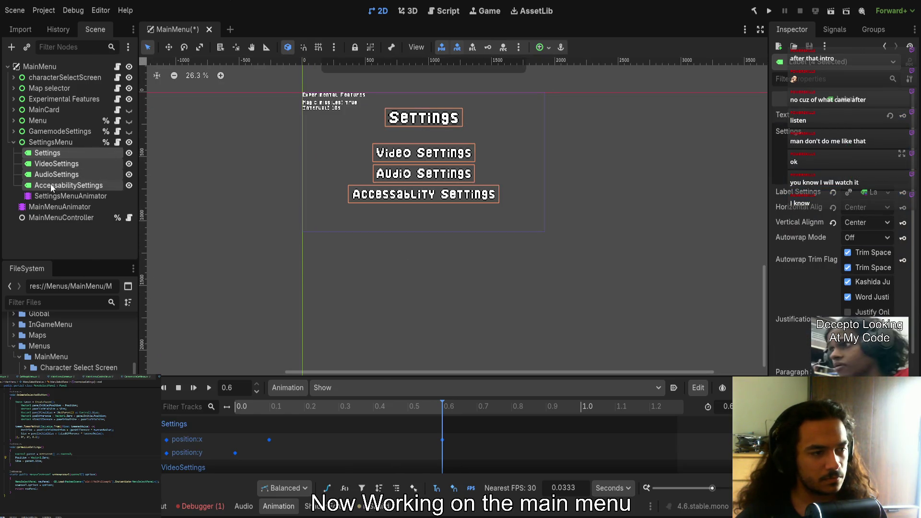
scroll(324, 256, down, 2)
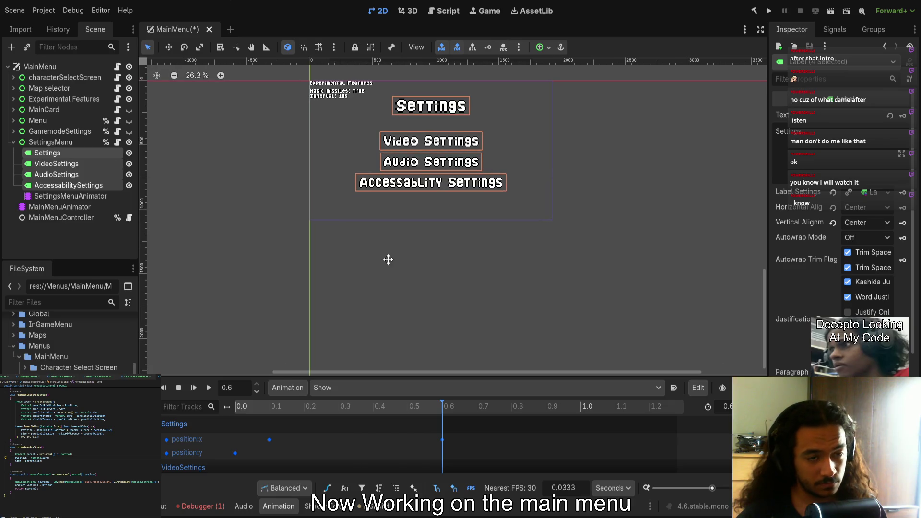
Unhide GamemodeSettings, zoom in on the panel and select the Handicap label and GamemodeScroll
click(14, 142)
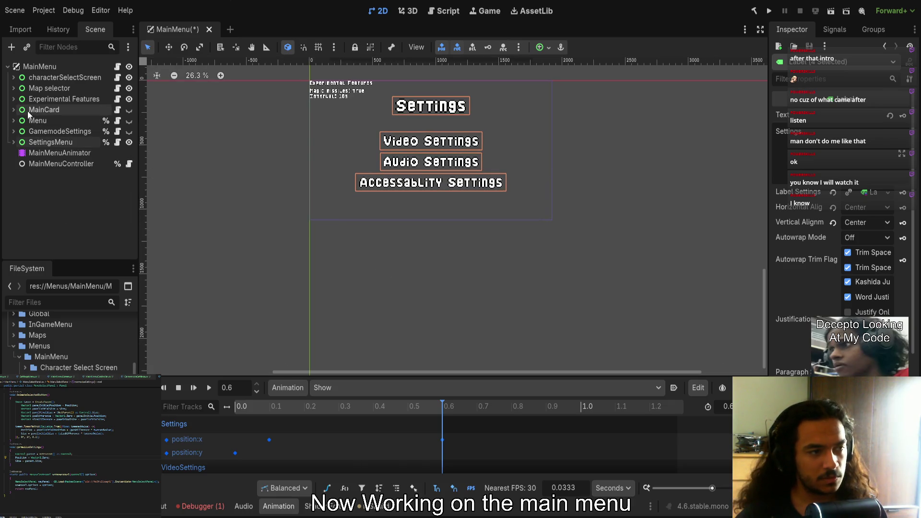
click(13, 131)
click(124, 131)
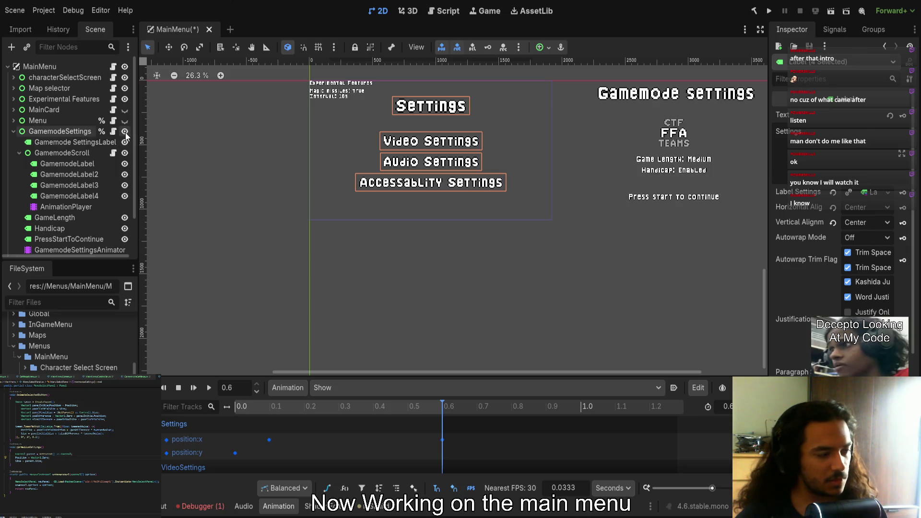
click(432, 109)
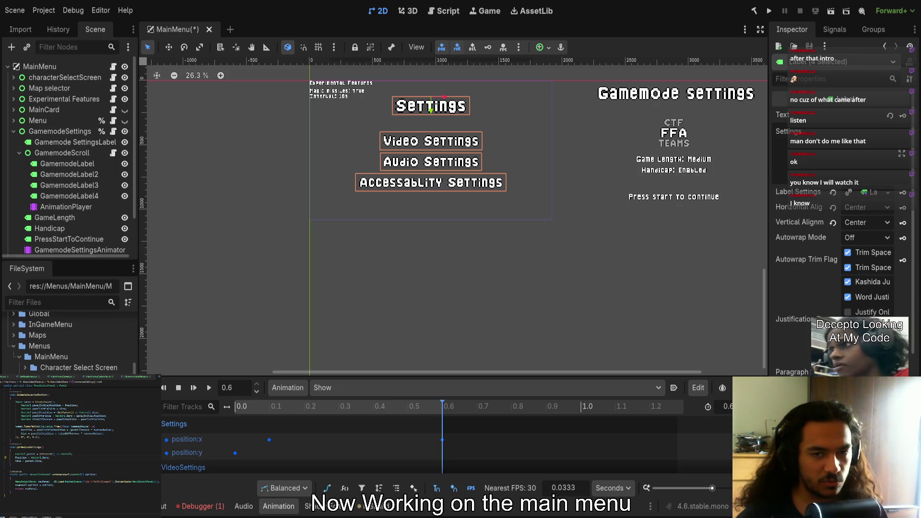
scroll(500, 257, right, 5)
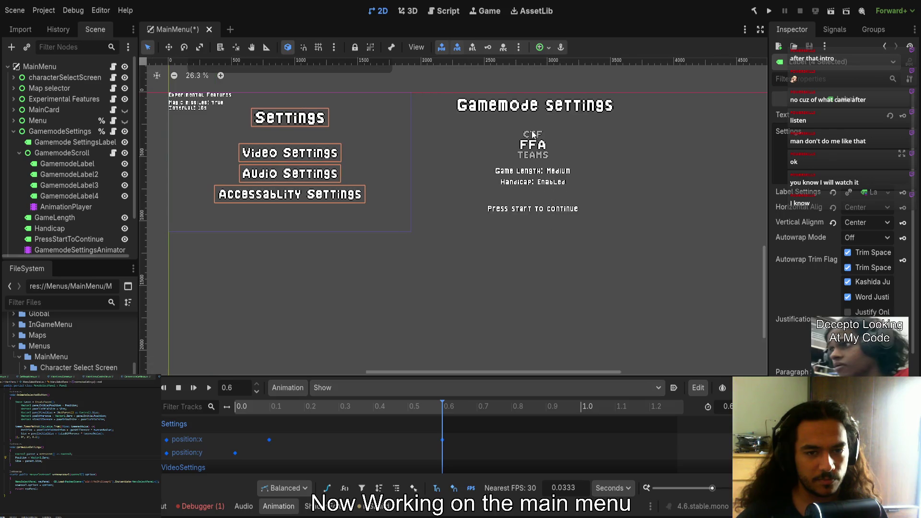
click(530, 144)
scroll(52, 180, down, 2)
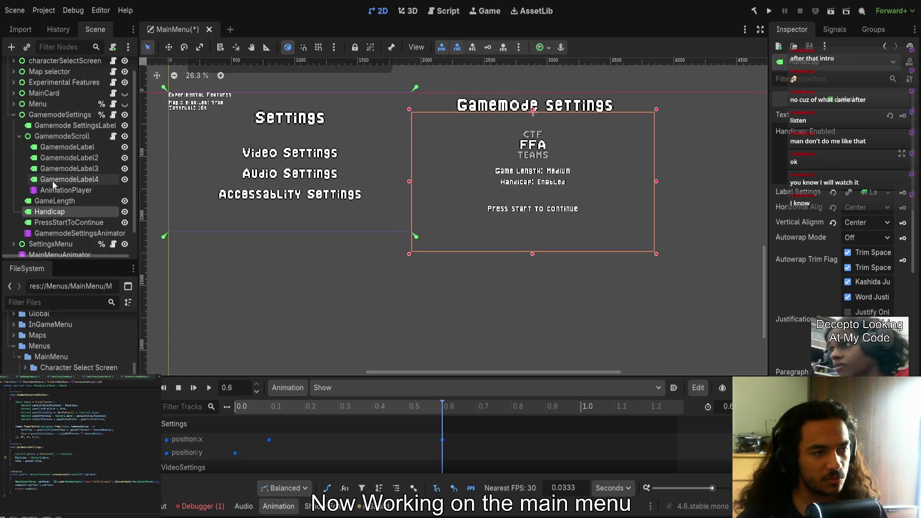
click(59, 136)
scroll(430, 235, up, 3)
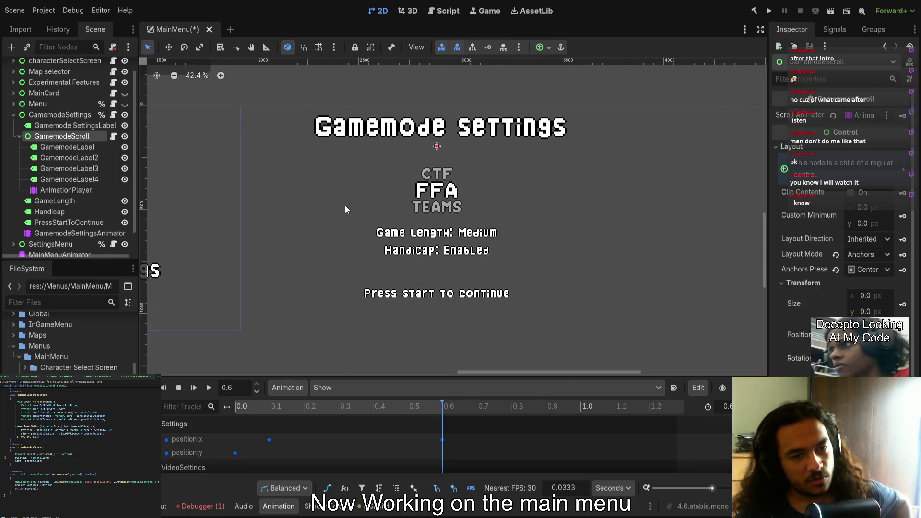
click(411, 183)
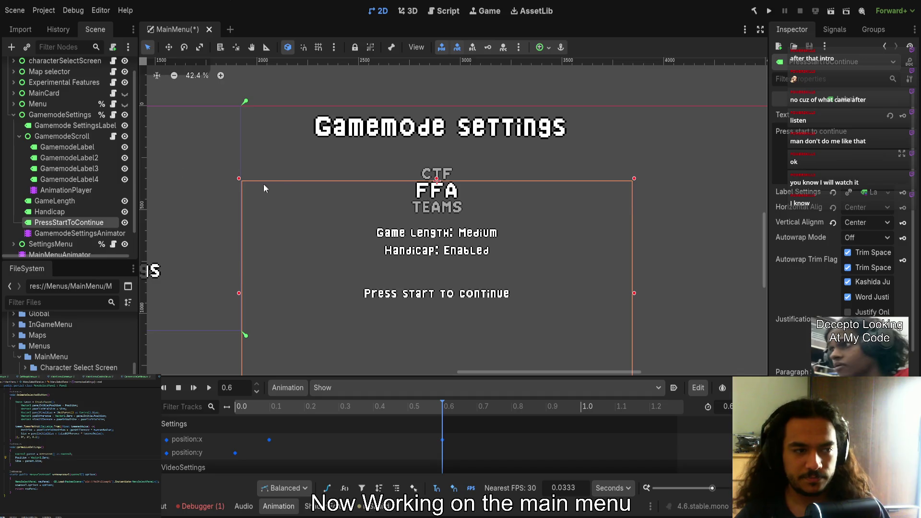
click(94, 148)
shift+click(84, 176)
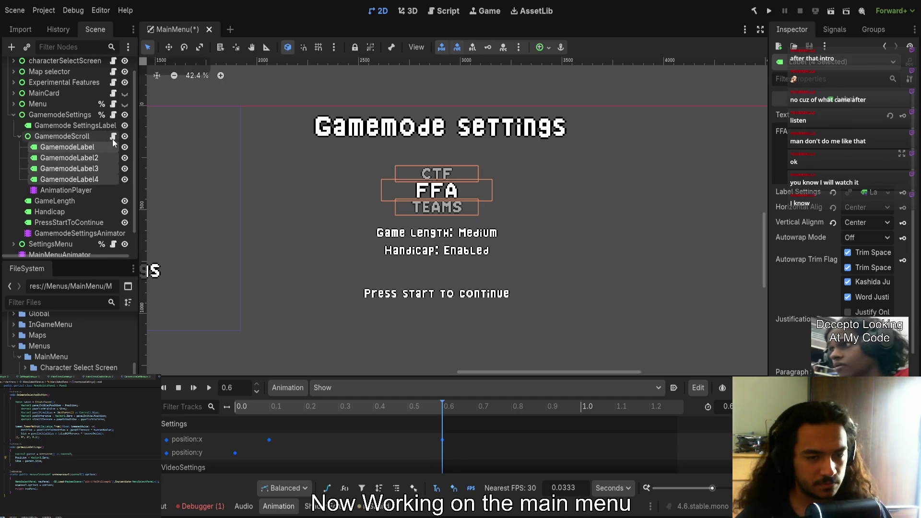
click(81, 189)
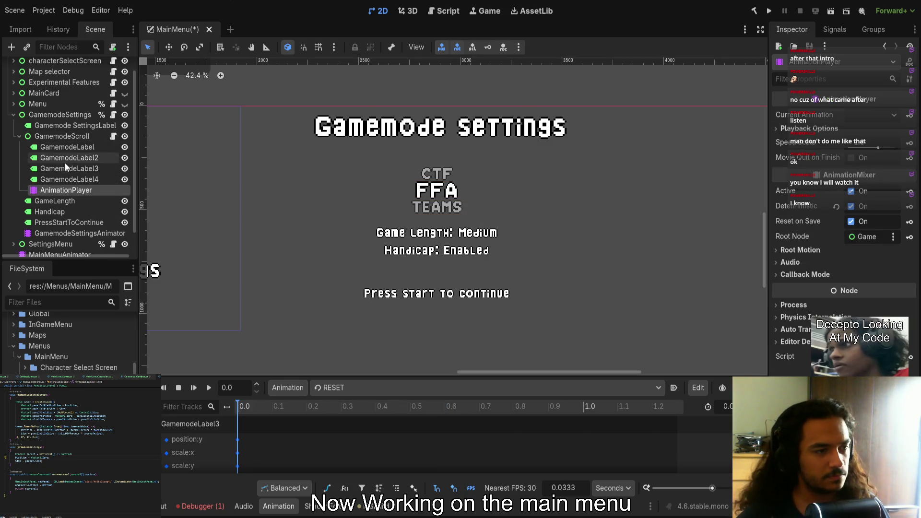
click(61, 143)
click(59, 139)
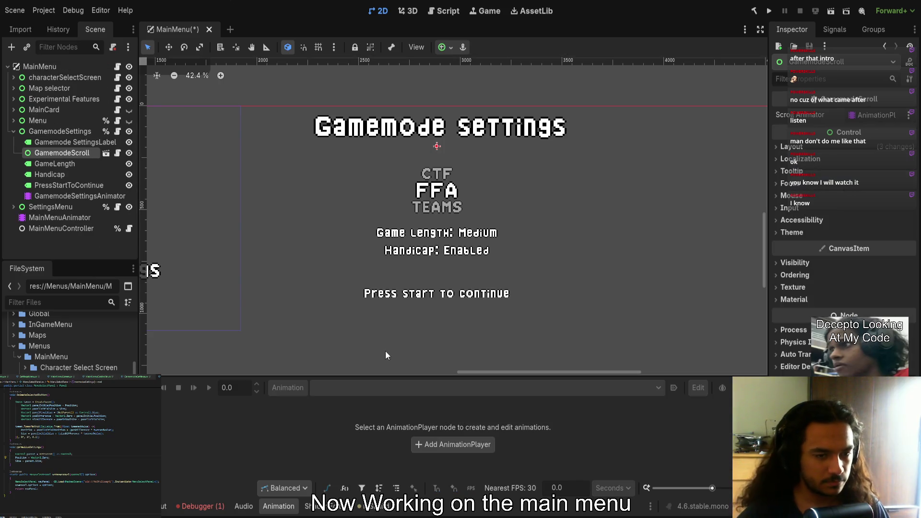
Open GamemodeSettings.cs from the GamemodeSettings node's script icon, then reselect GamemodeScroll
click(69, 143)
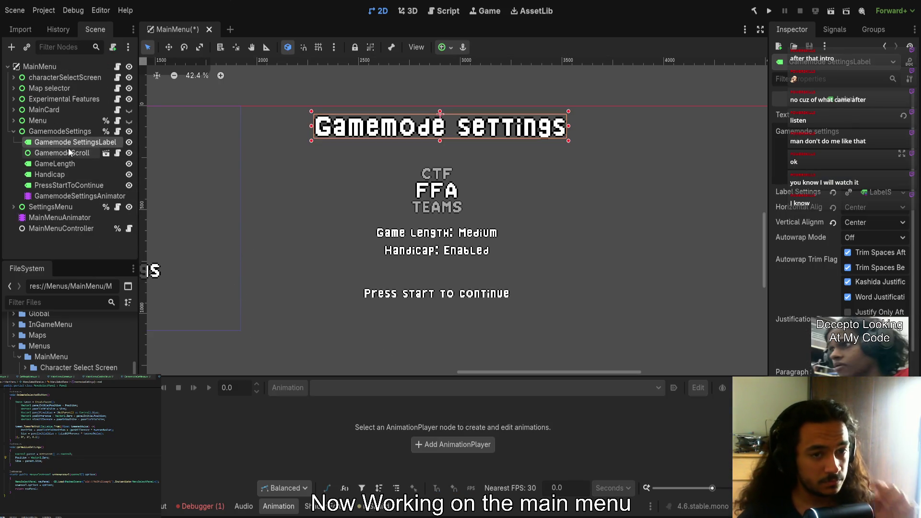
click(68, 154)
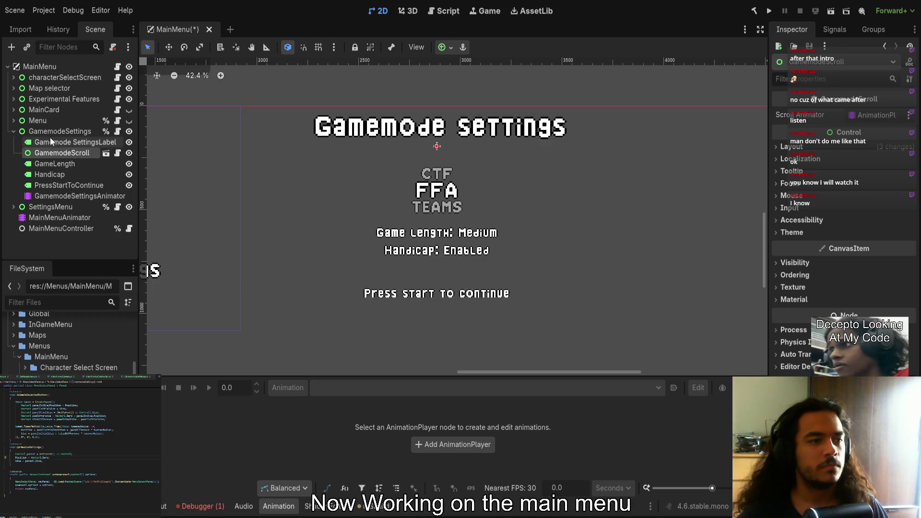
click(70, 132)
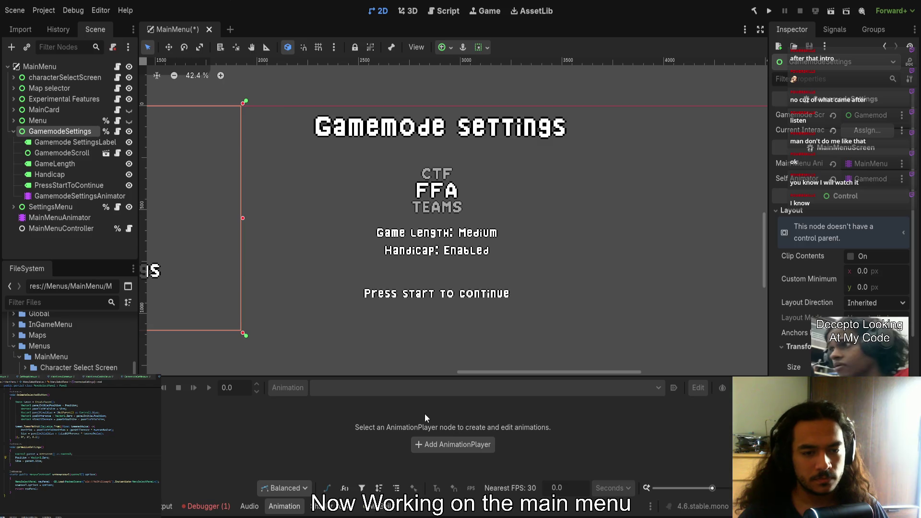
click(118, 132)
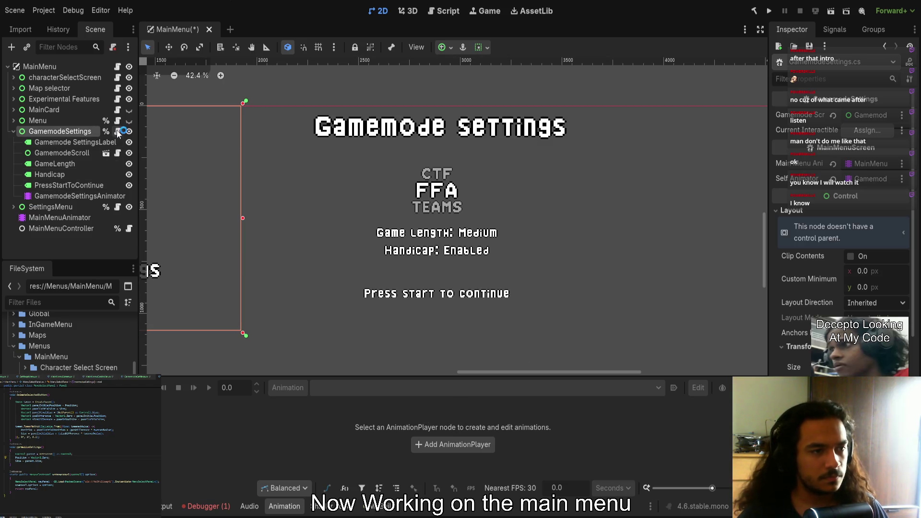
click(79, 492)
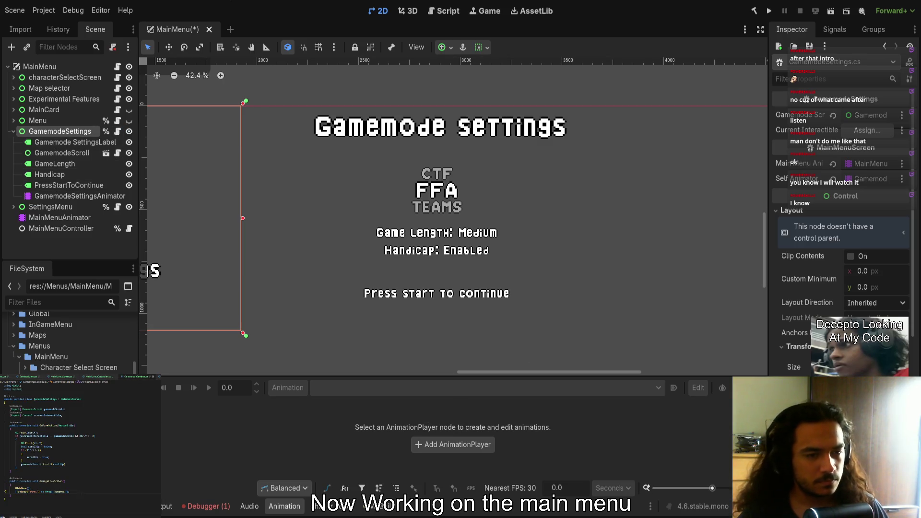
click(72, 144)
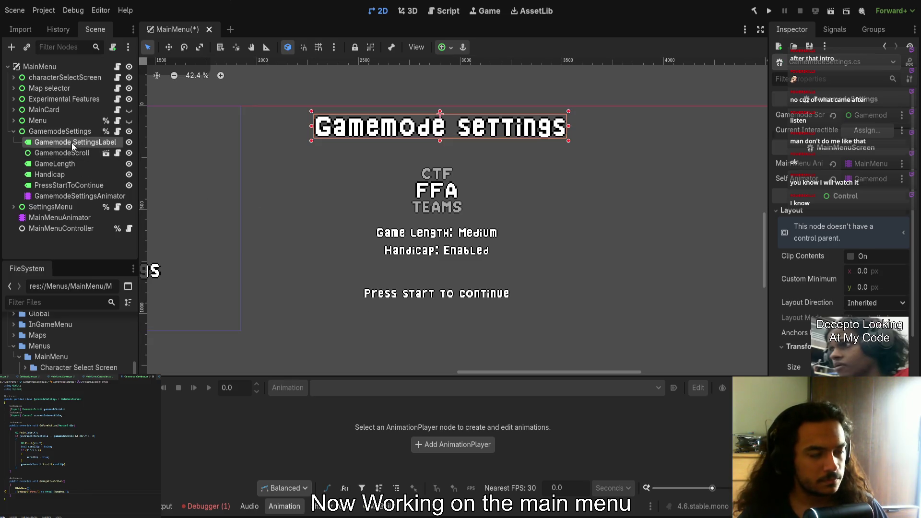
click(72, 152)
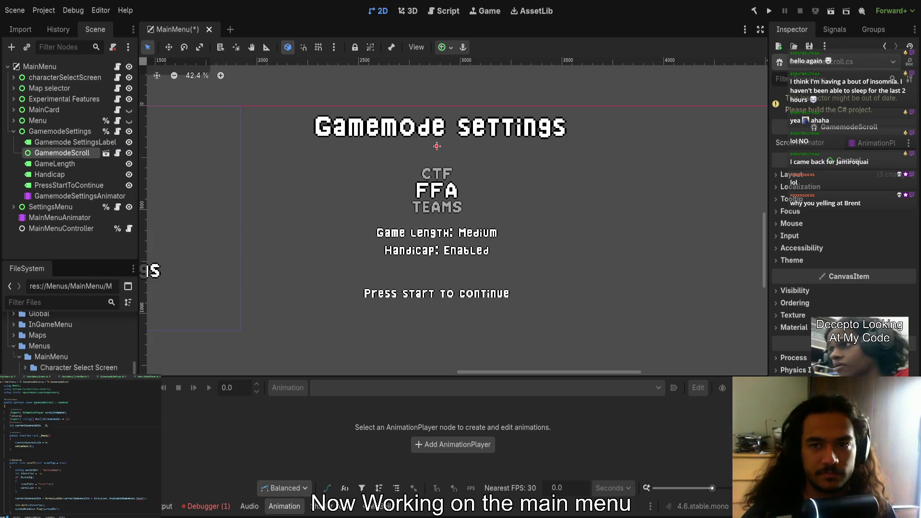
Build the C# project after editing GamemodeScroll.cs
click(753, 12)
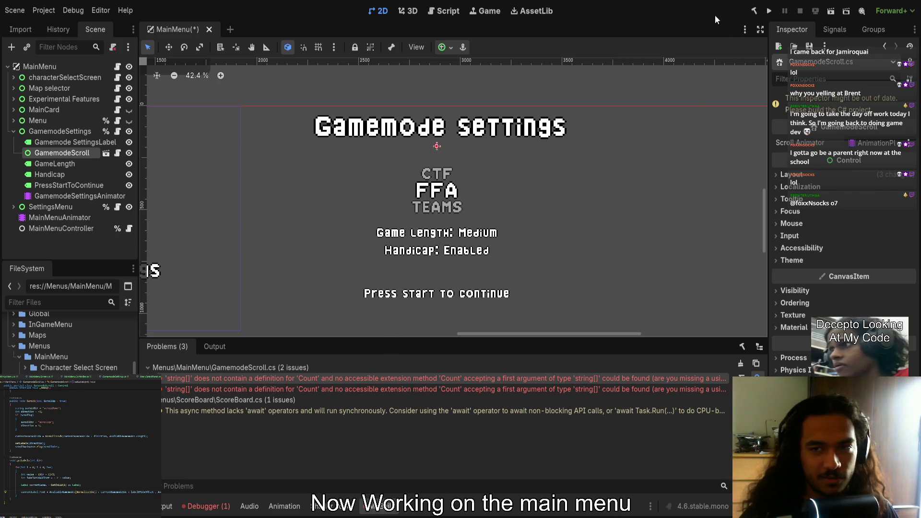
Rebuild the C# project to clear the GamemodeScroll.cs 'Count' errors
click(754, 11)
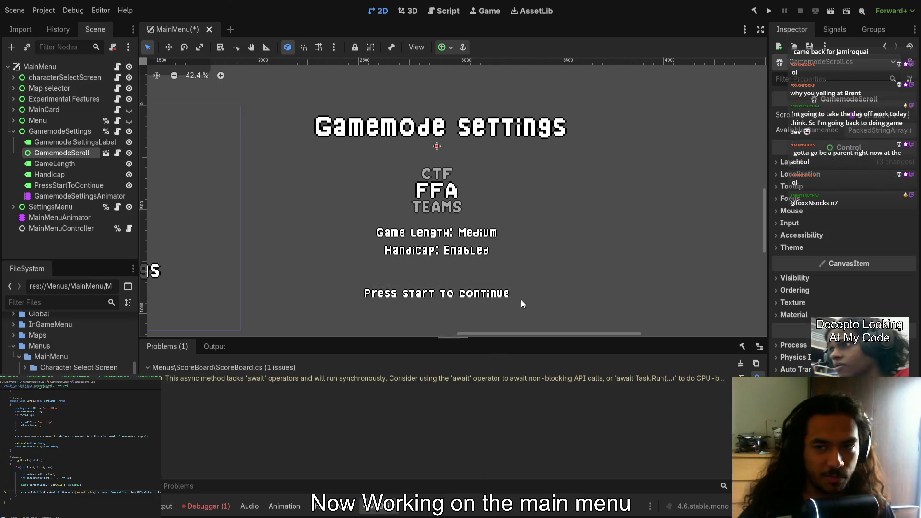
Expand the Available Gamemodes array and add three elements
click(880, 132)
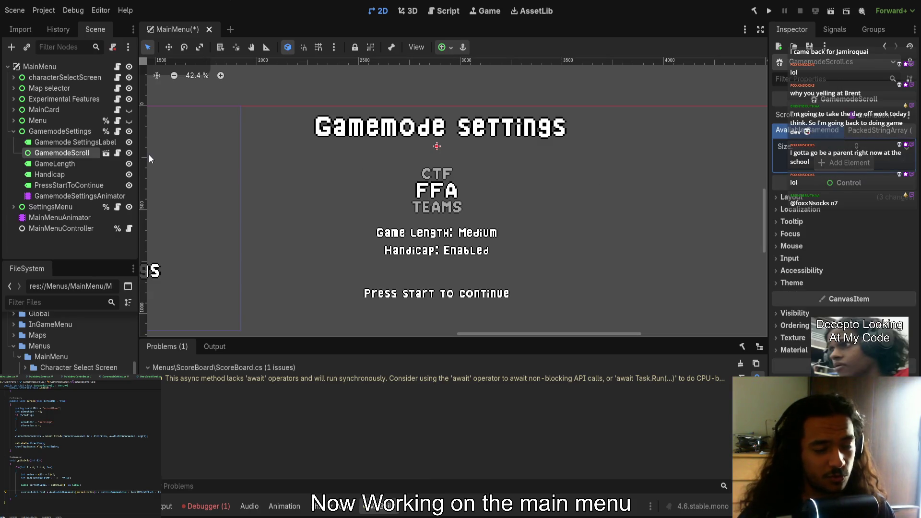
click(837, 163)
click(846, 178)
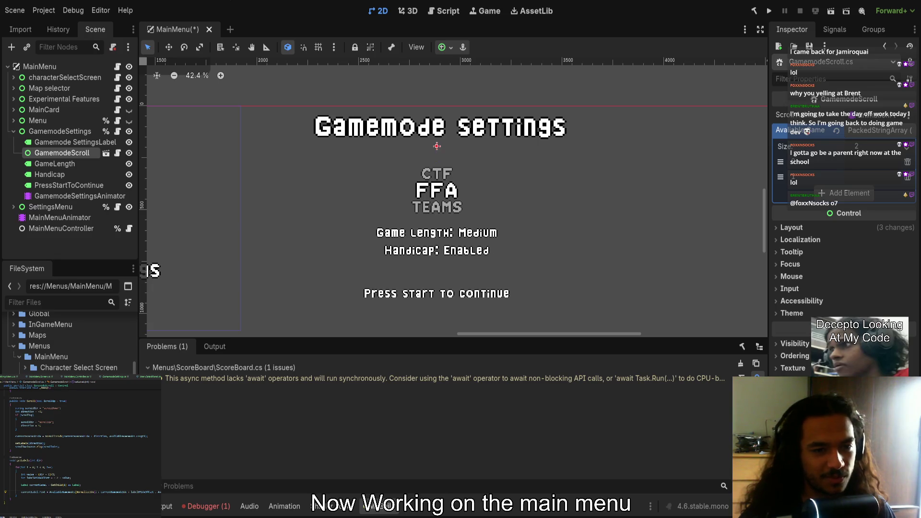
click(849, 192)
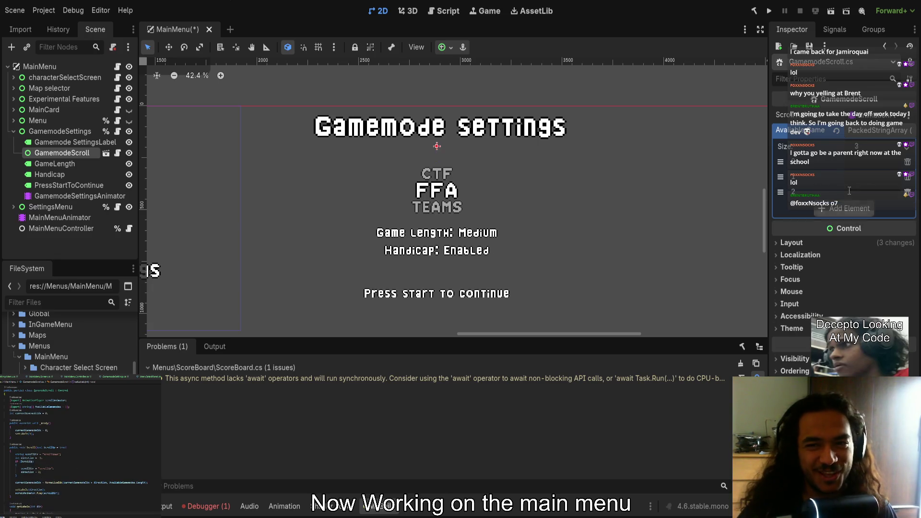
Name the three entries FFA, TEAMS and CTF and save the scene
click(863, 163)
text(FFa)
key(BackSpace)
text(A)
key(Tab)
click(864, 176)
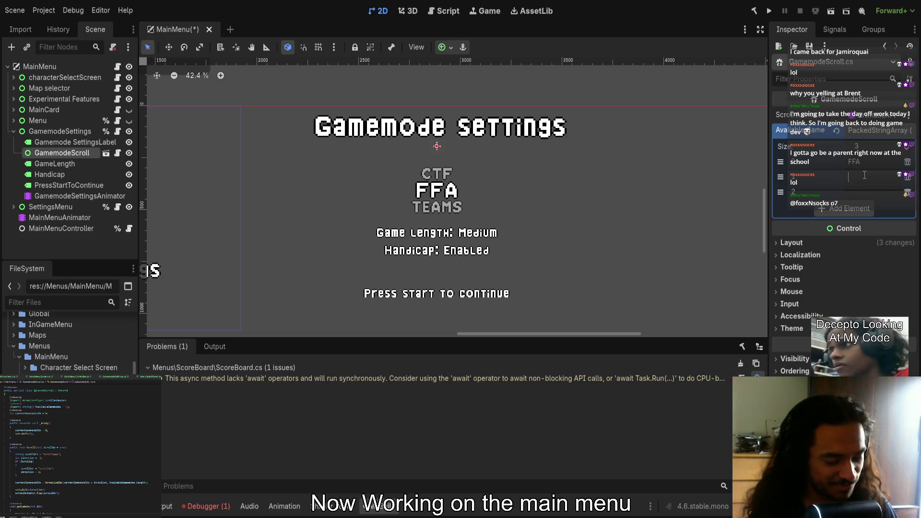
text(TEAMS)
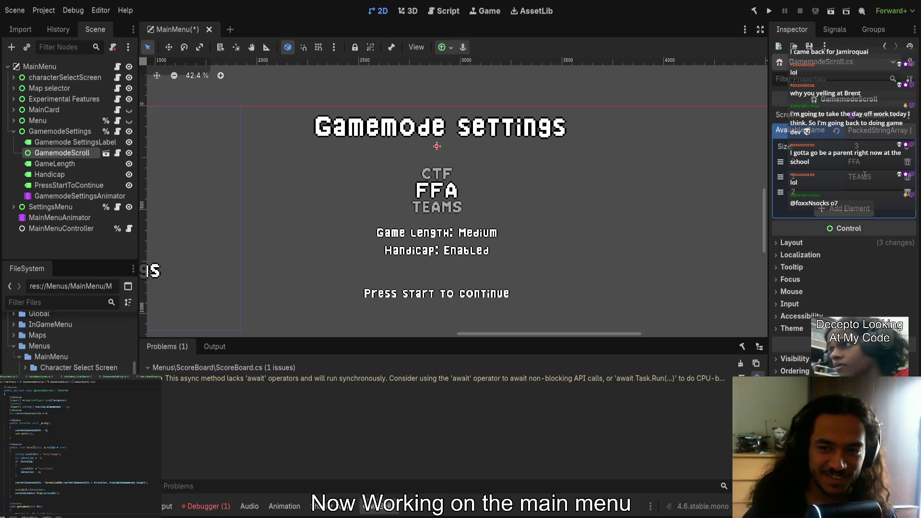
text(CTF)
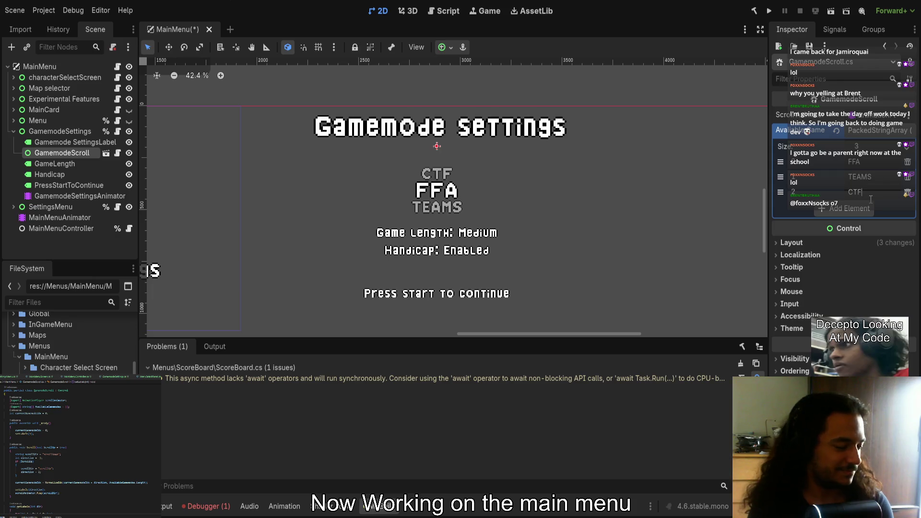
click(640, 78)
key(ctrl+s)
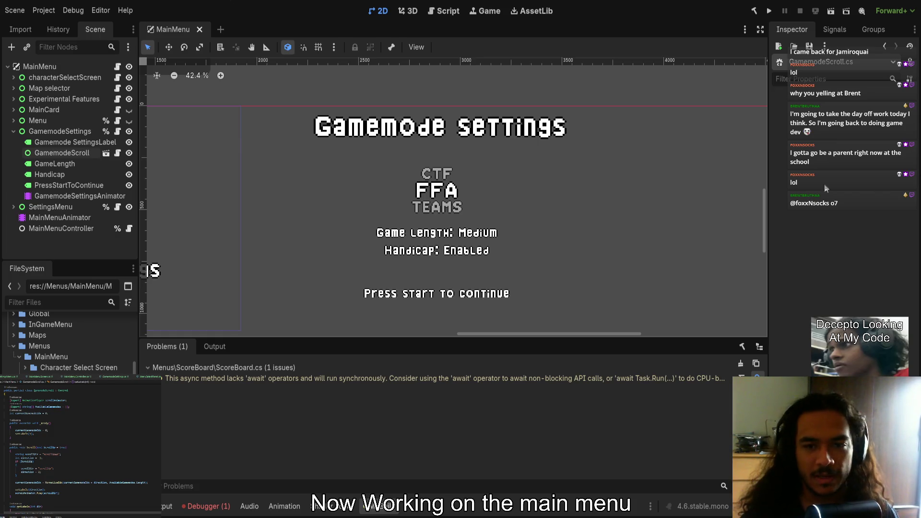
Add three more gamemode elements and fill them with test names
click(72, 152)
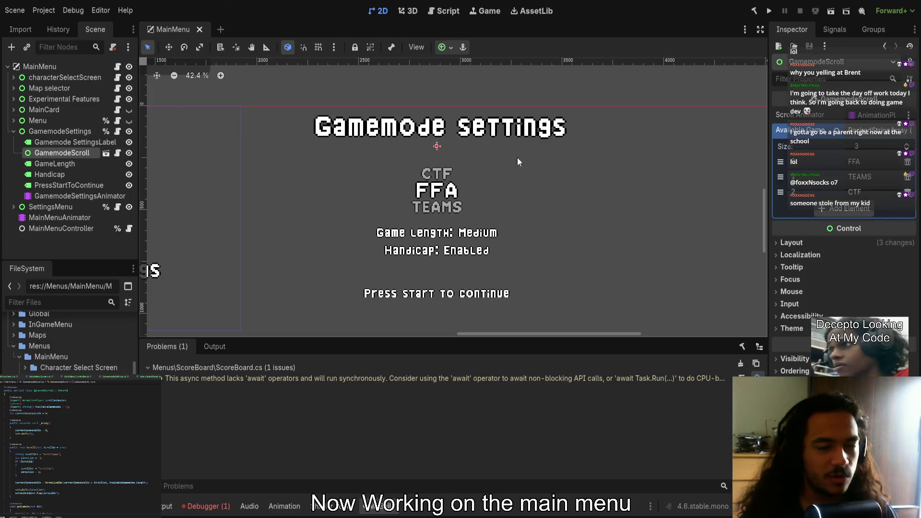
click(846, 208)
click(844, 223)
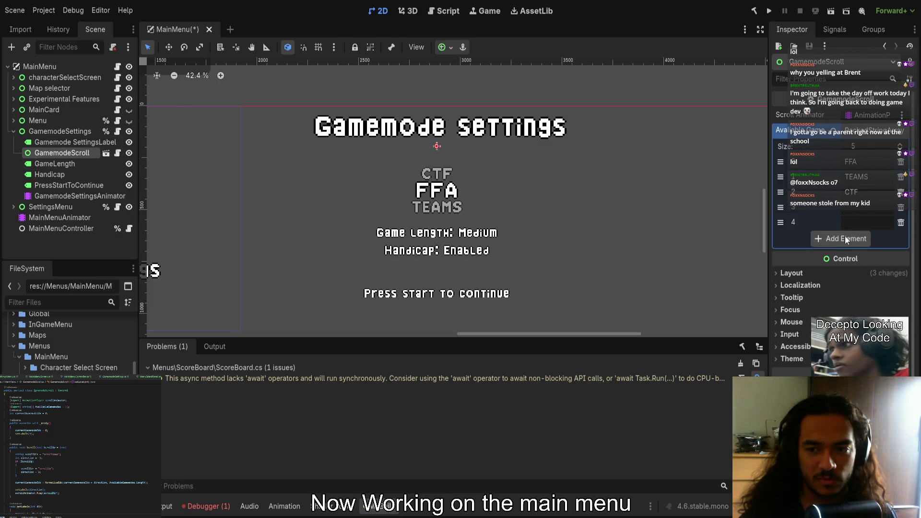
click(845, 236)
text(foxnsox)
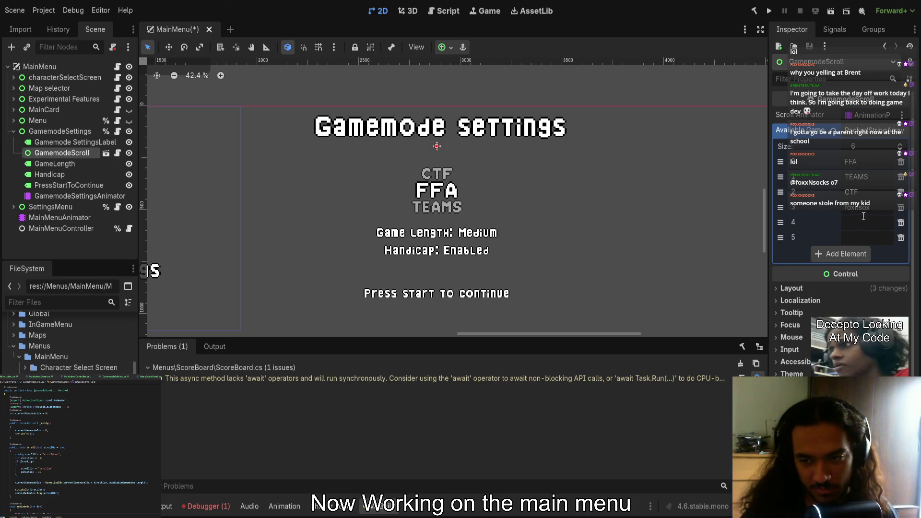
text(brentb)
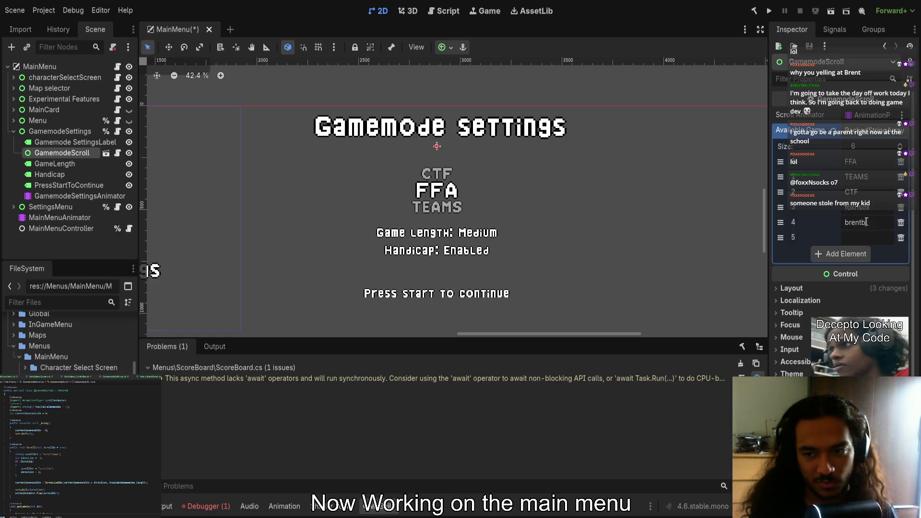
text(ruthat)
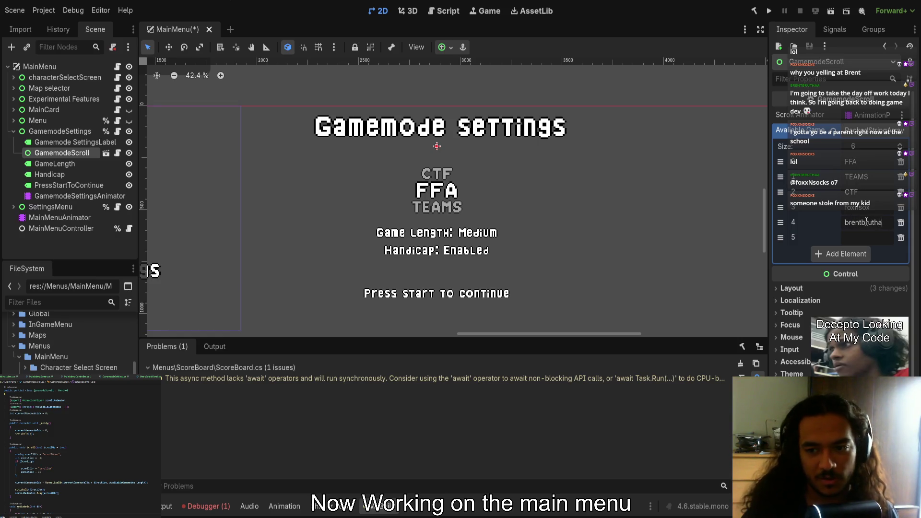
click(873, 241)
text(nekot)
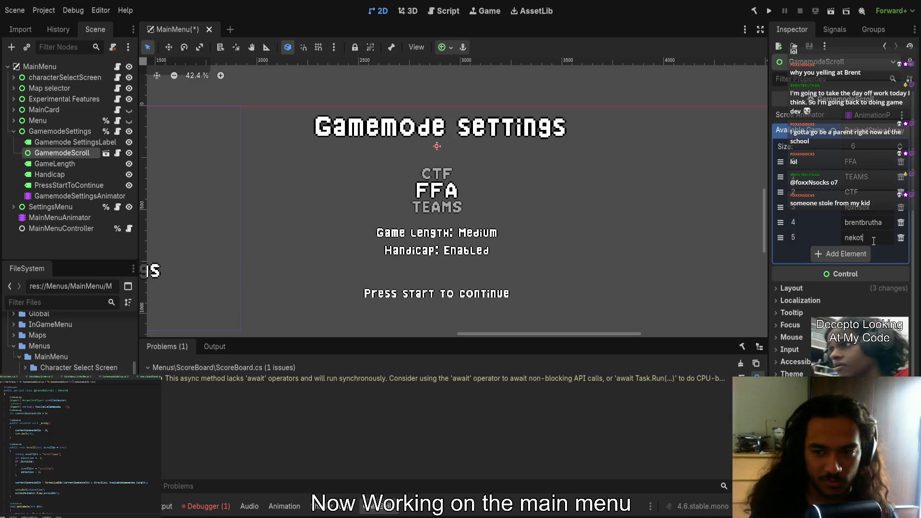
text(20)
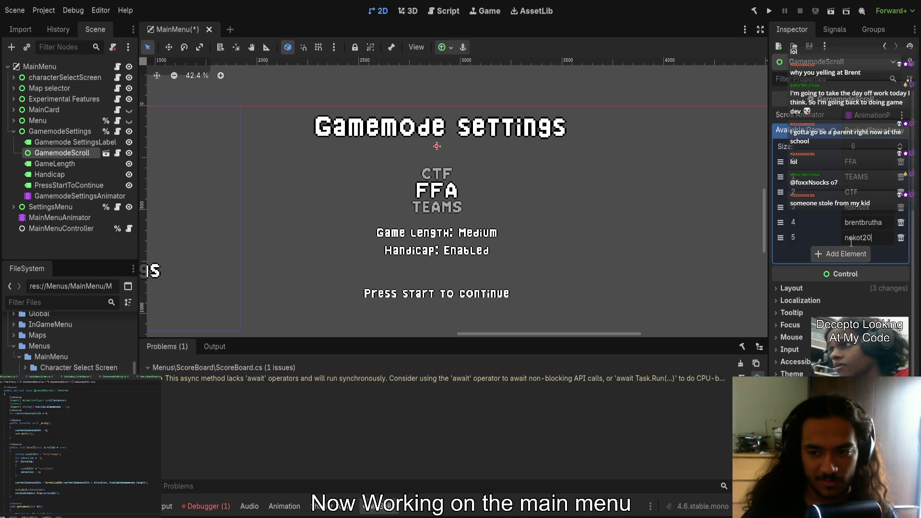
click(860, 237)
text(h)
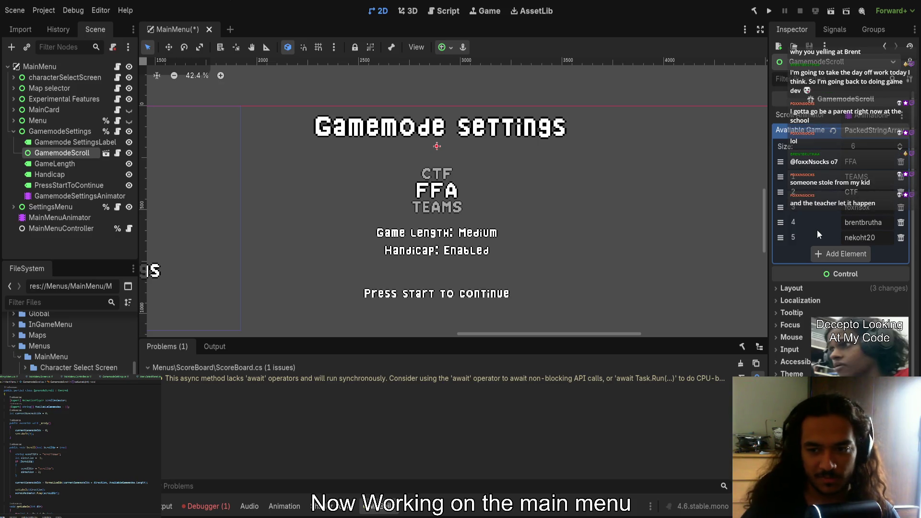
Check GamemodeScroll's Layout properties and save the main menu scene
click(689, 252)
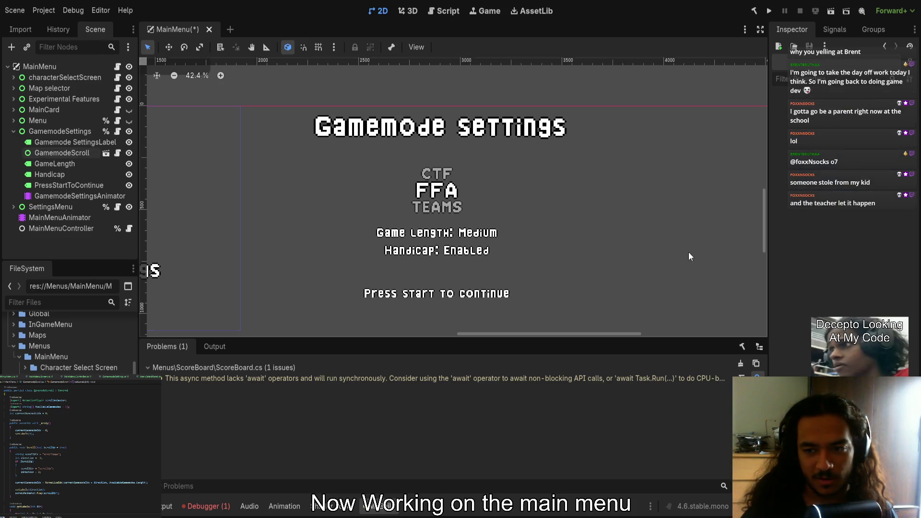
click(442, 206)
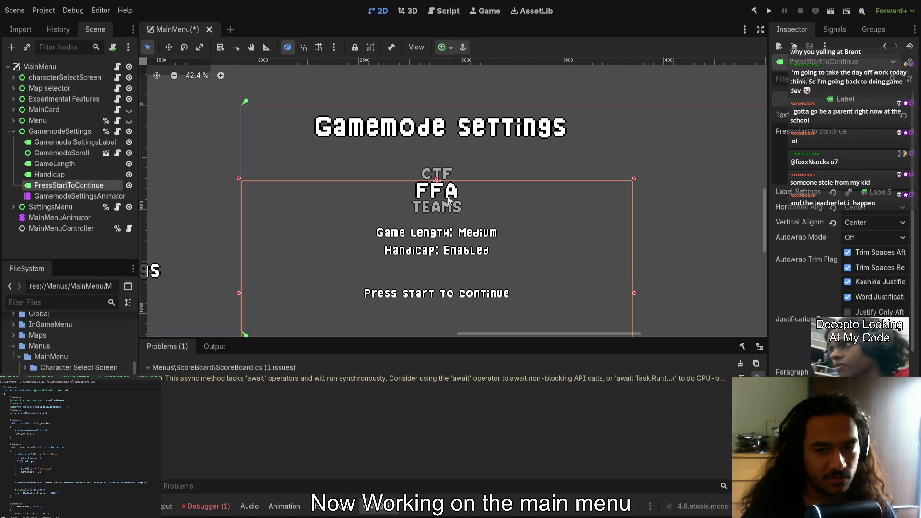
click(44, 157)
click(74, 143)
click(79, 152)
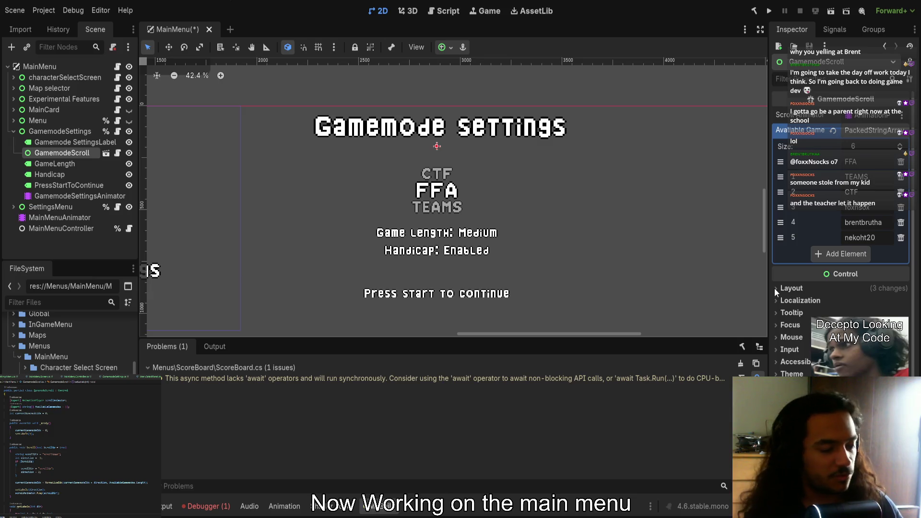
click(825, 287)
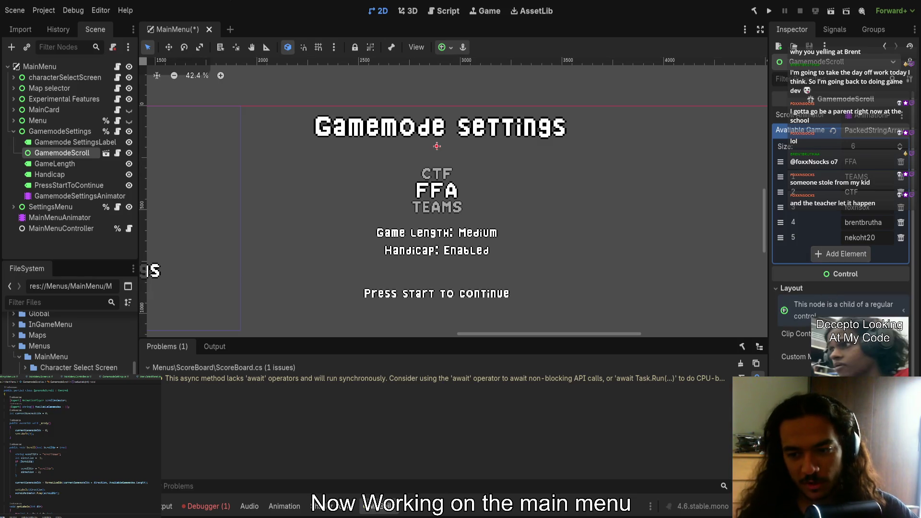
scroll(825, 288, down, 5)
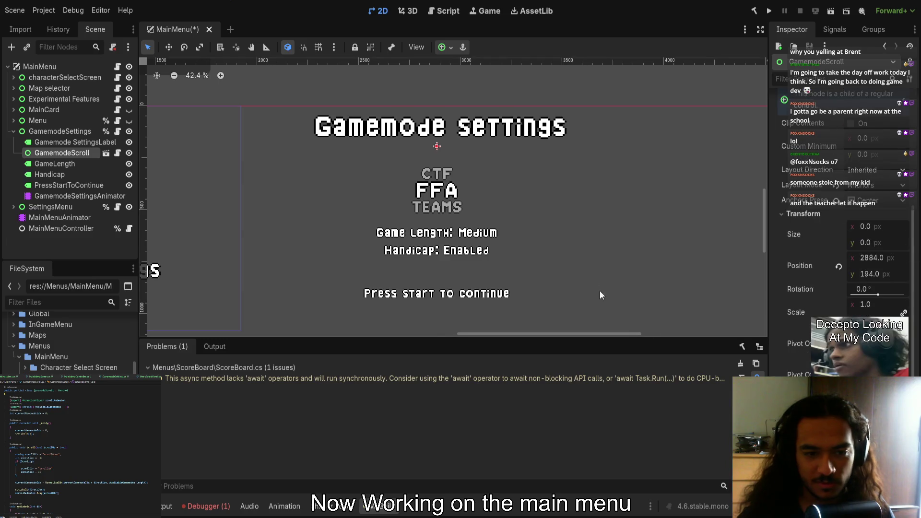
scroll(595, 288, down, 3)
click(541, 305)
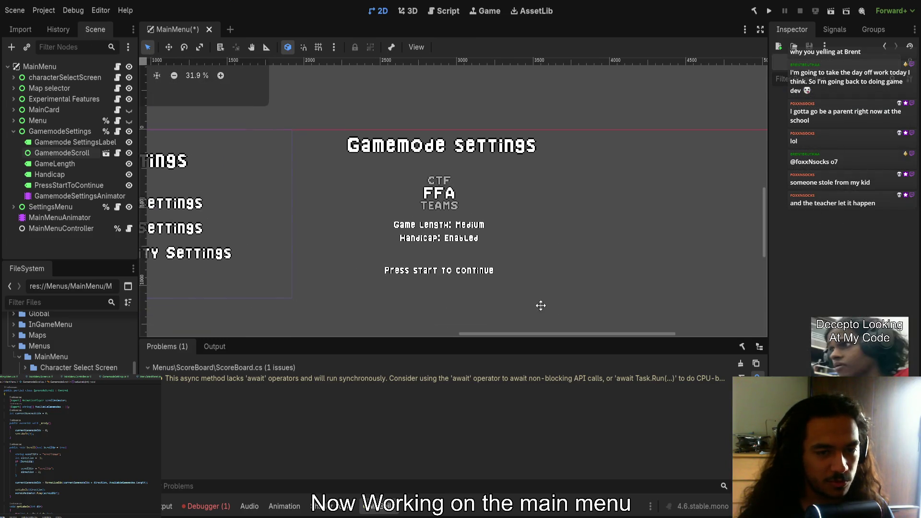
click(88, 153)
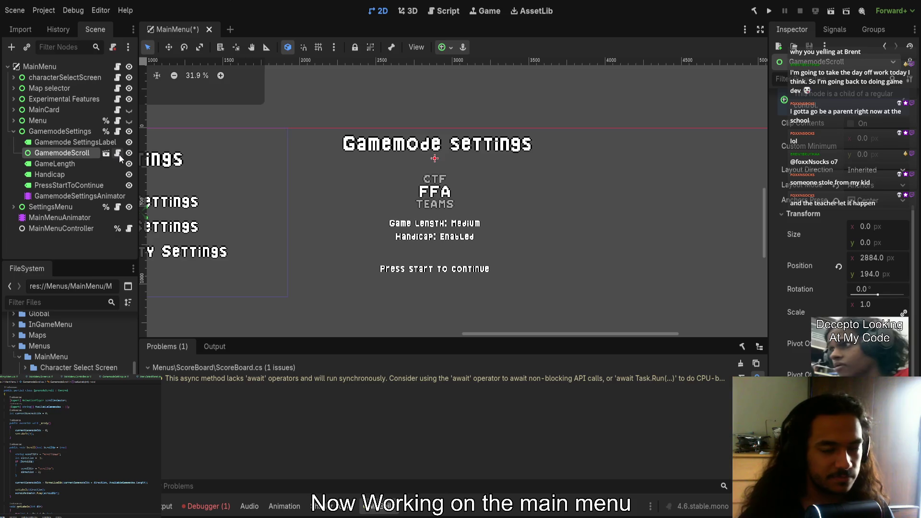
key(ctrl+s)
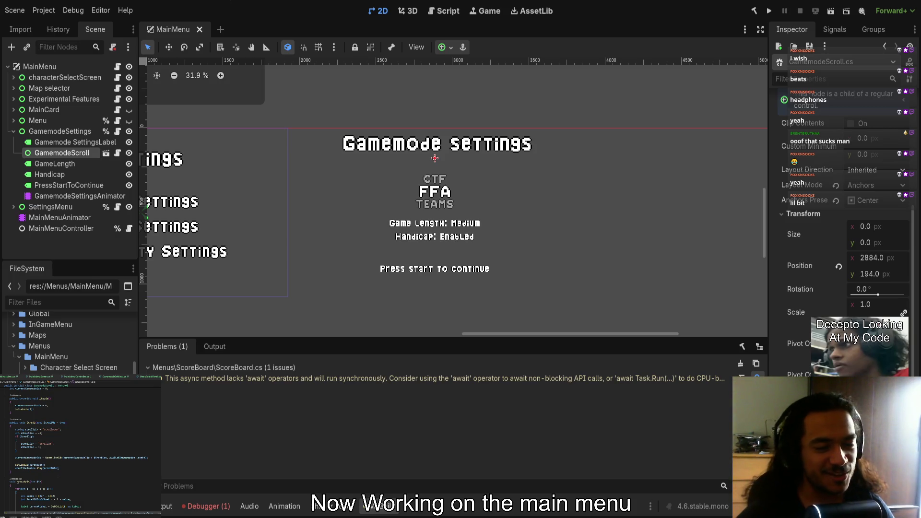
Scroll down to review the saved Gamemode settings panel
scroll(87, 486, down, 3)
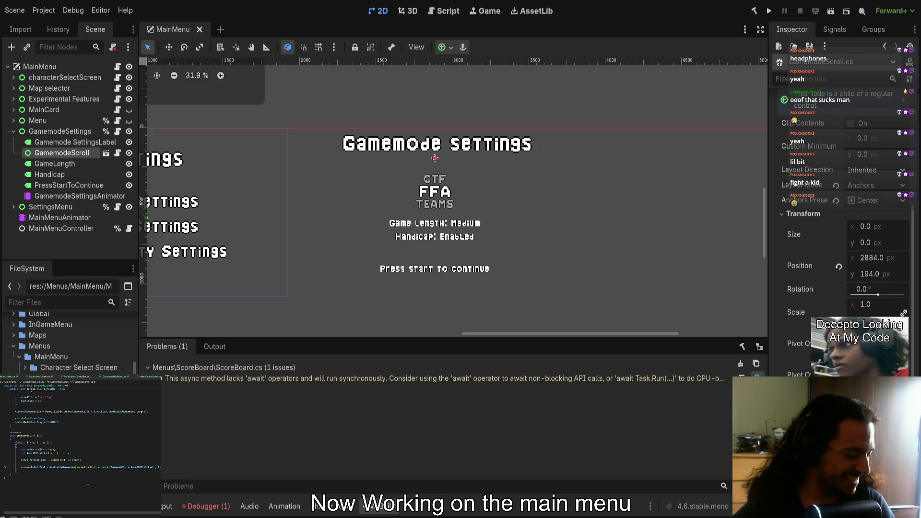
scroll(102, 498, up, 3)
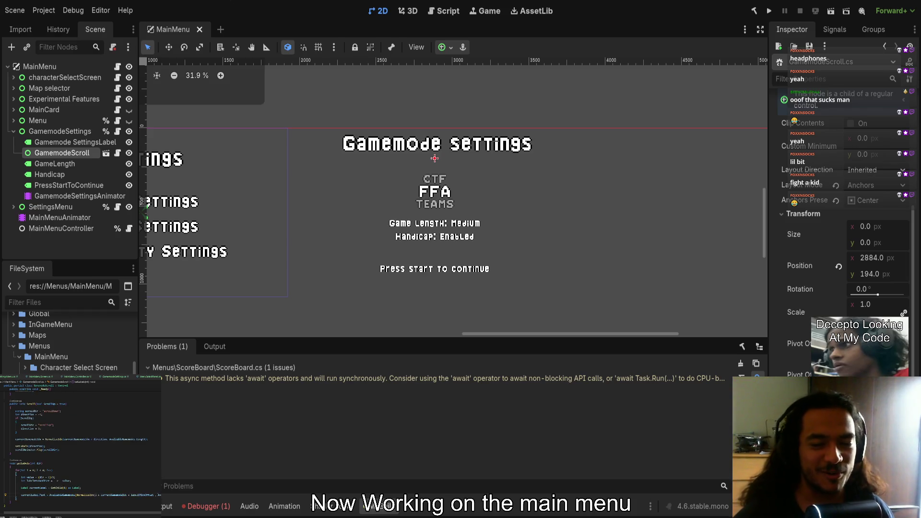
scroll(136, 469, up, 3)
scroll(81, 451, down, 3)
scroll(144, 444, down, 2)
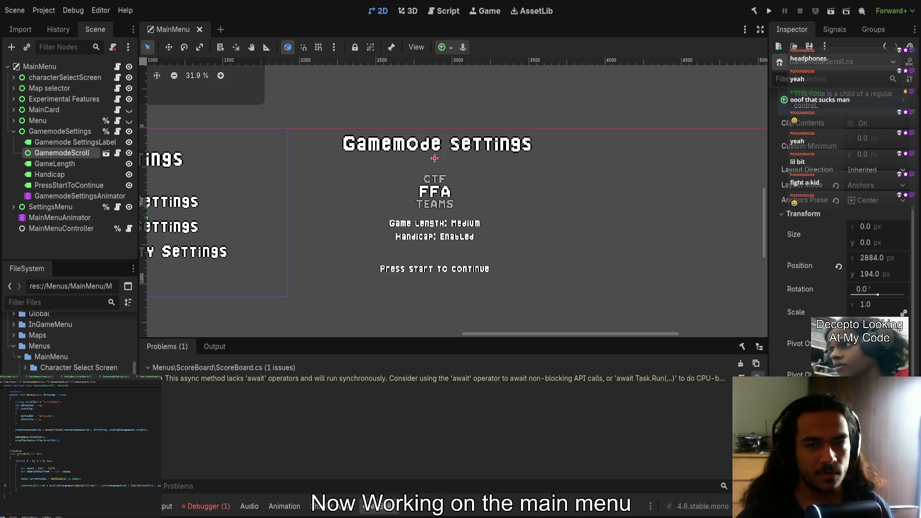
scroll(85, 452, up, 2)
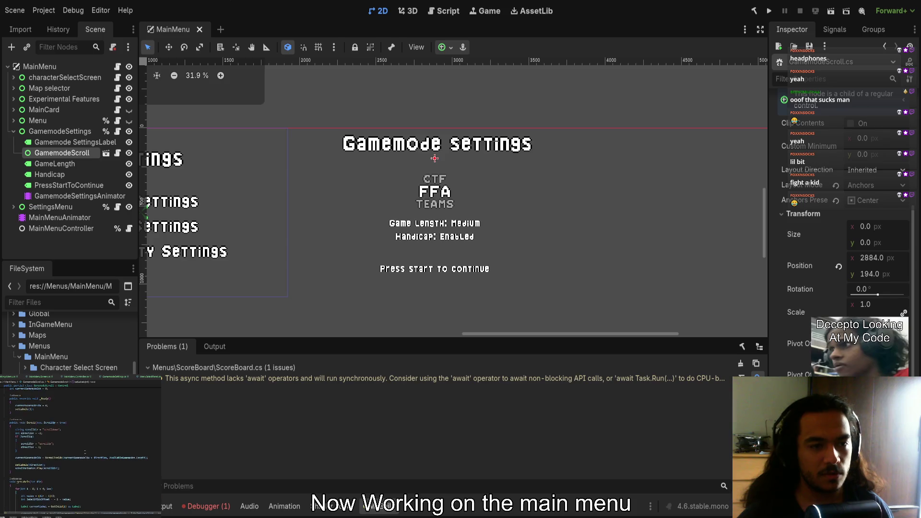
scroll(85, 451, up, 2)
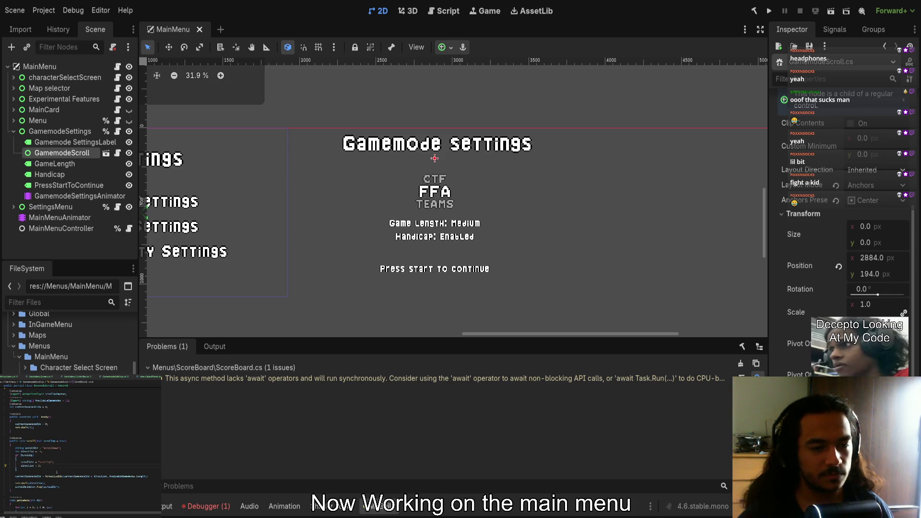
scroll(57, 477, down, 3)
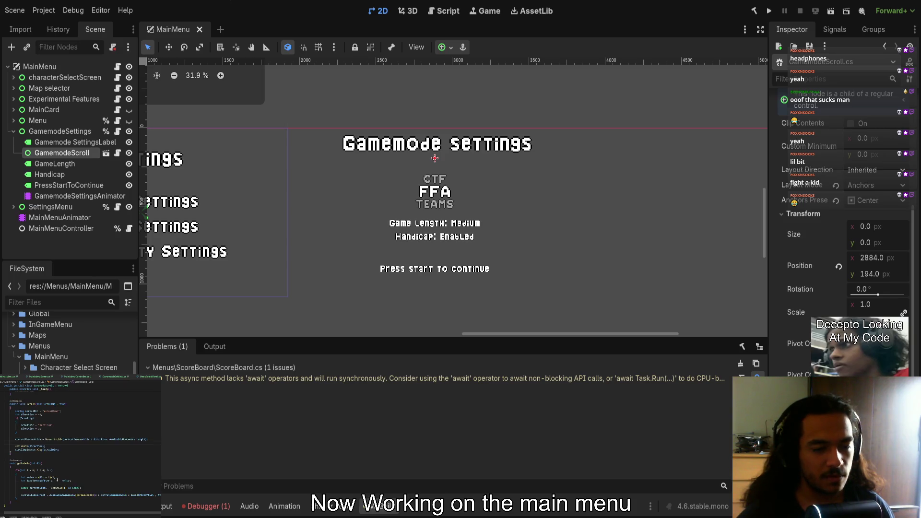
scroll(81, 446, up, 3)
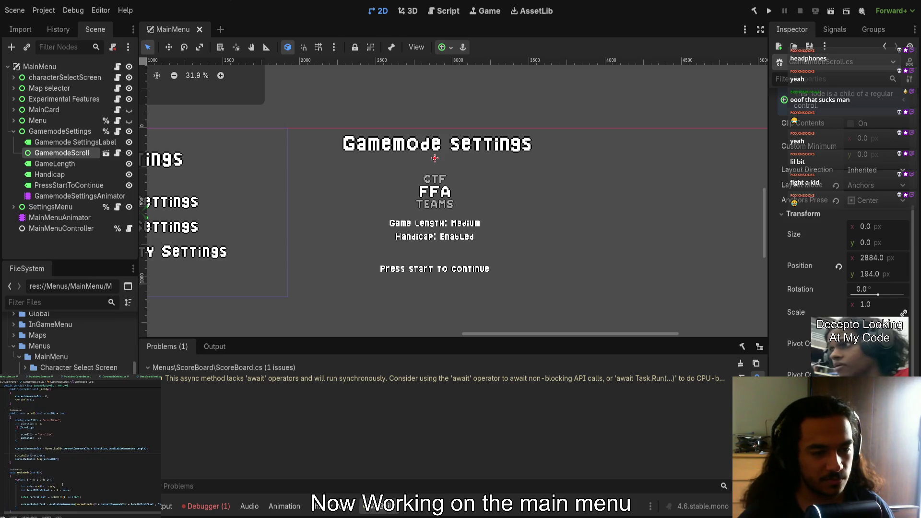
scroll(63, 484, up, 3)
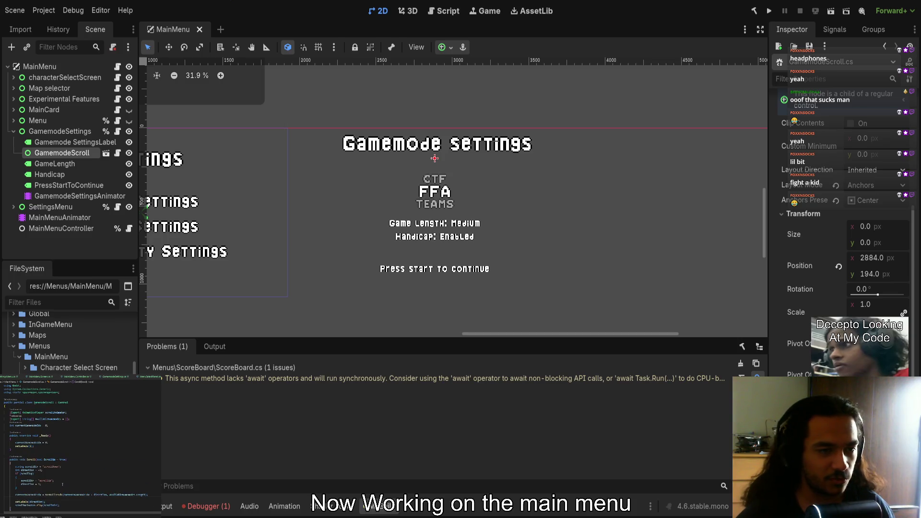
click(95, 455)
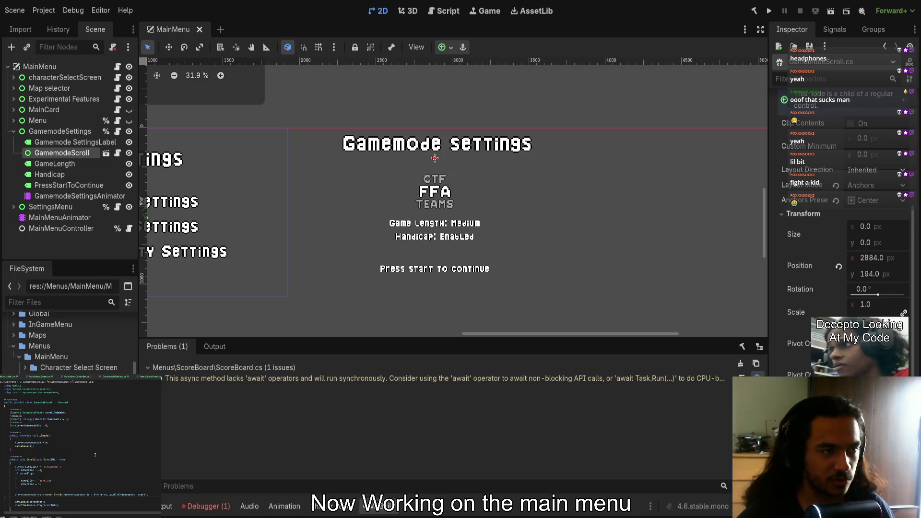
Test-run the game and stop it with F8
click(768, 11)
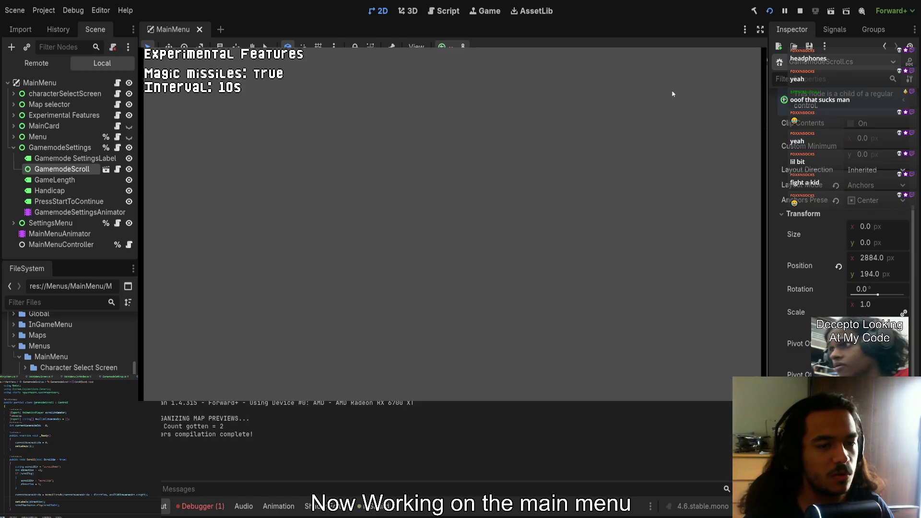
key(F8)
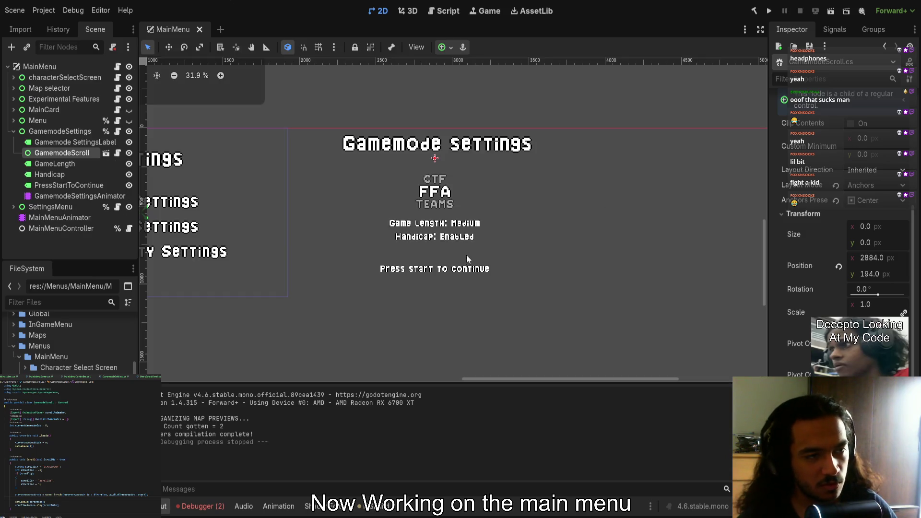
scroll(439, 235, left, 5)
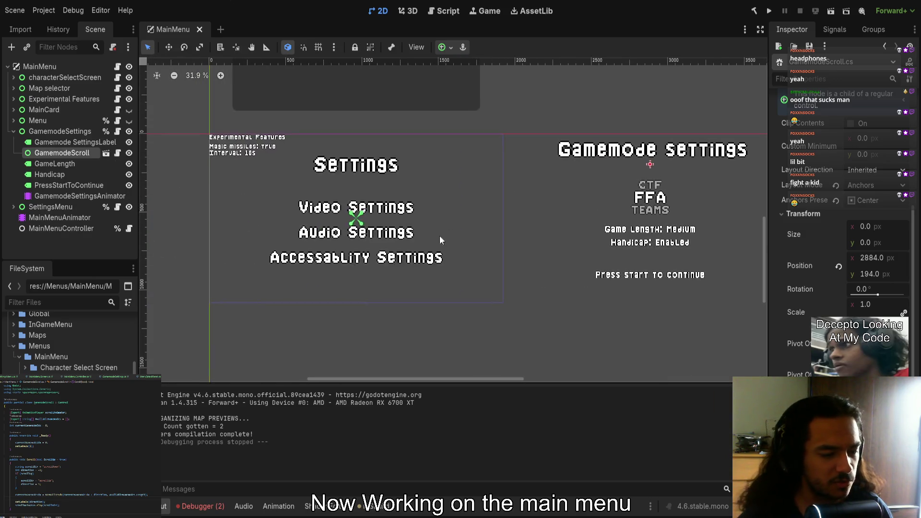
Unhide the Menu node, run again, stop, and open the MainMenuController._Input error details
click(128, 120)
click(770, 11)
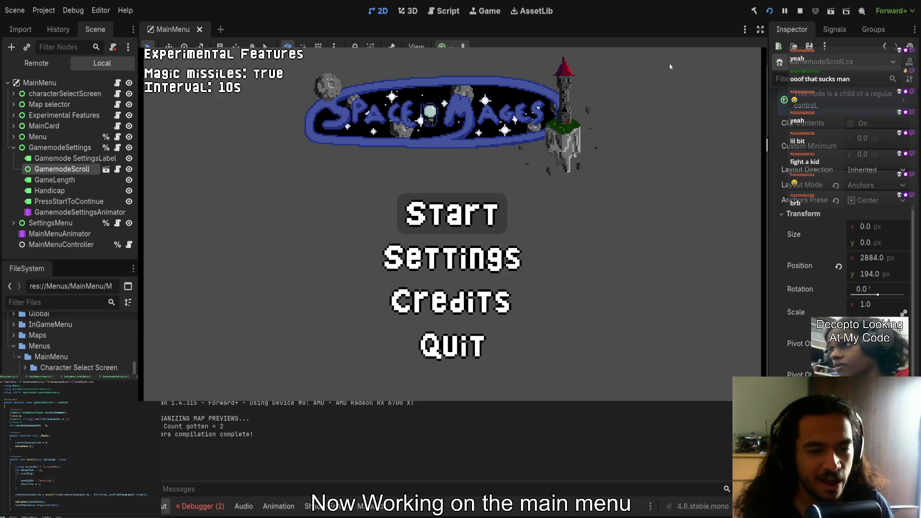
key(F8)
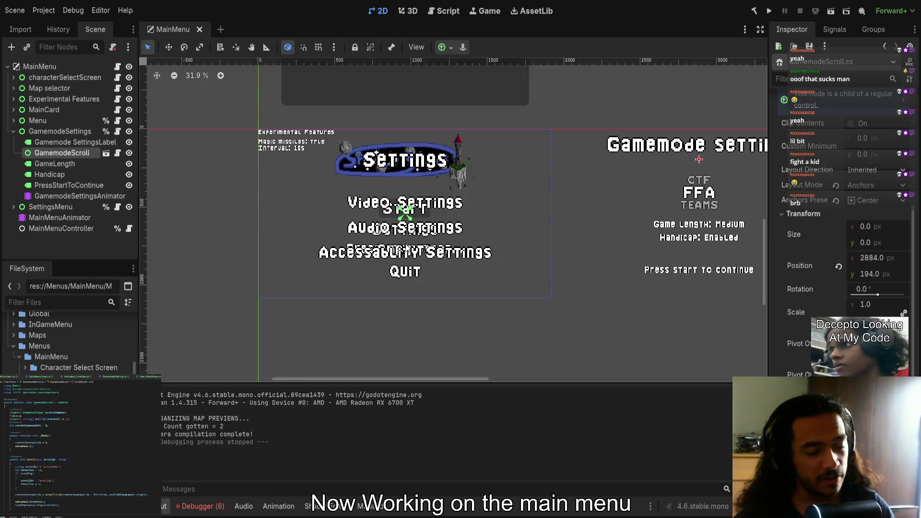
click(215, 506)
double_click(336, 432)
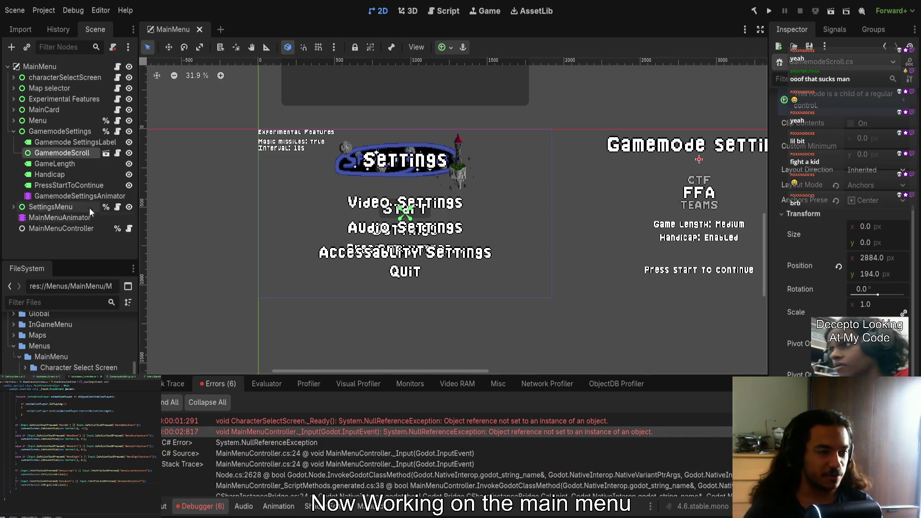
Inspect SettingsMenu's options, then select MainMenuAnimator and MainMenuController to view their properties
click(53, 207)
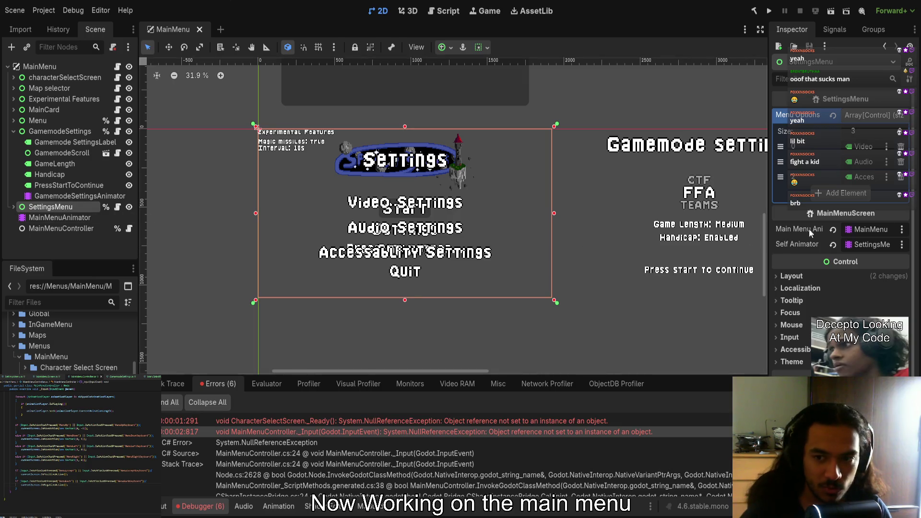
scroll(372, 429, down, 3)
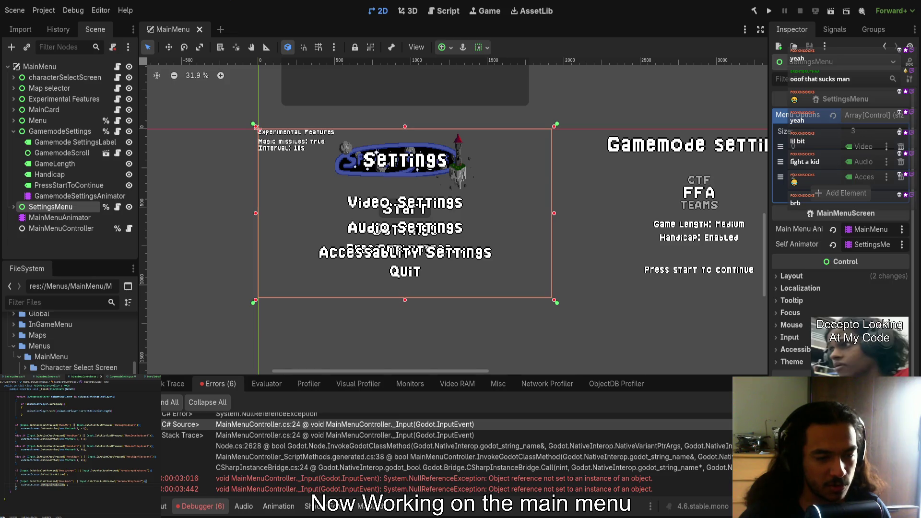
scroll(51, 491, up, 5)
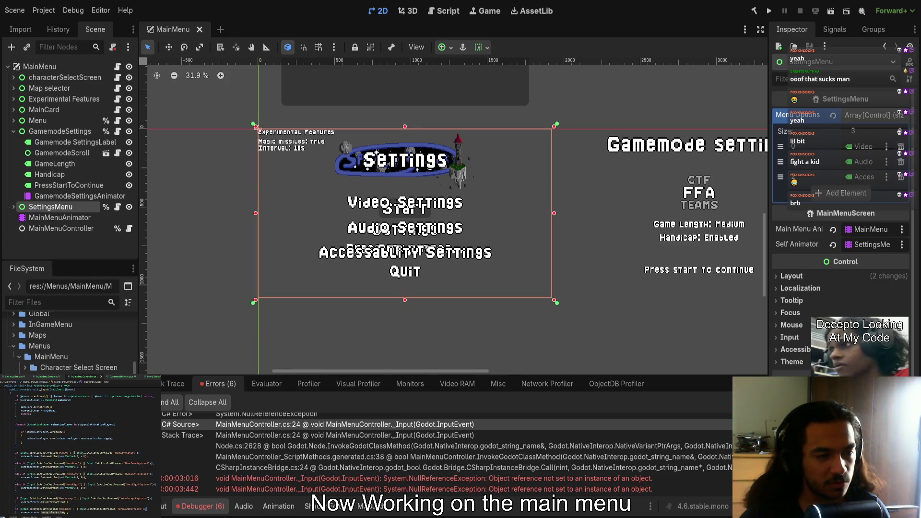
double_click(36, 450)
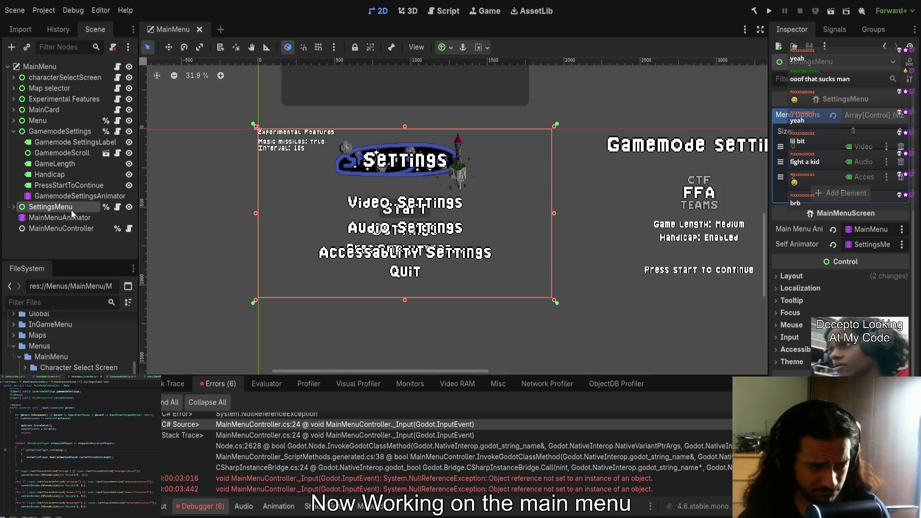
click(67, 217)
click(65, 228)
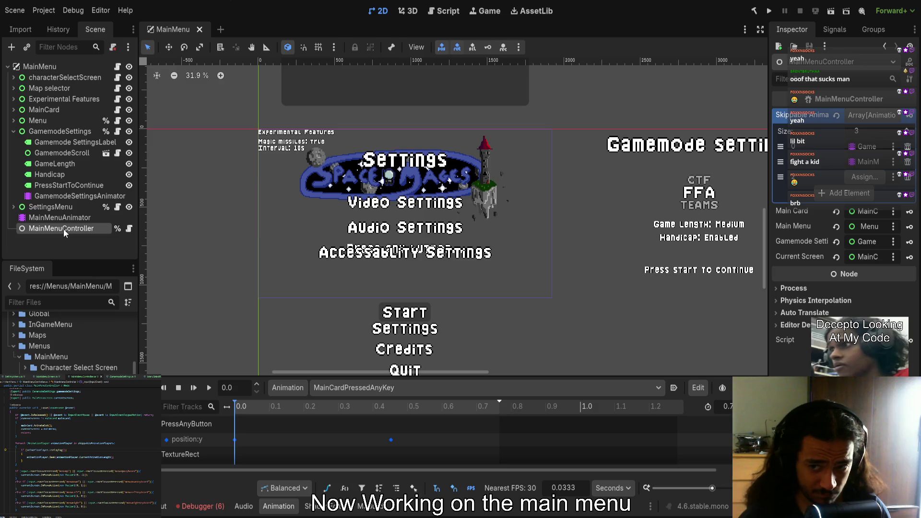
Remove the third Skip Animations entry, save, and open the GamemodeScroll script
click(860, 178)
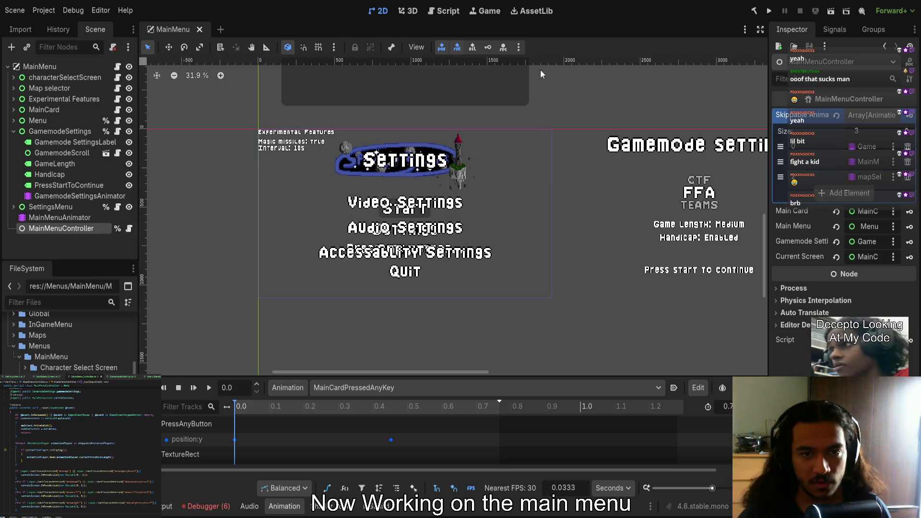
click(908, 178)
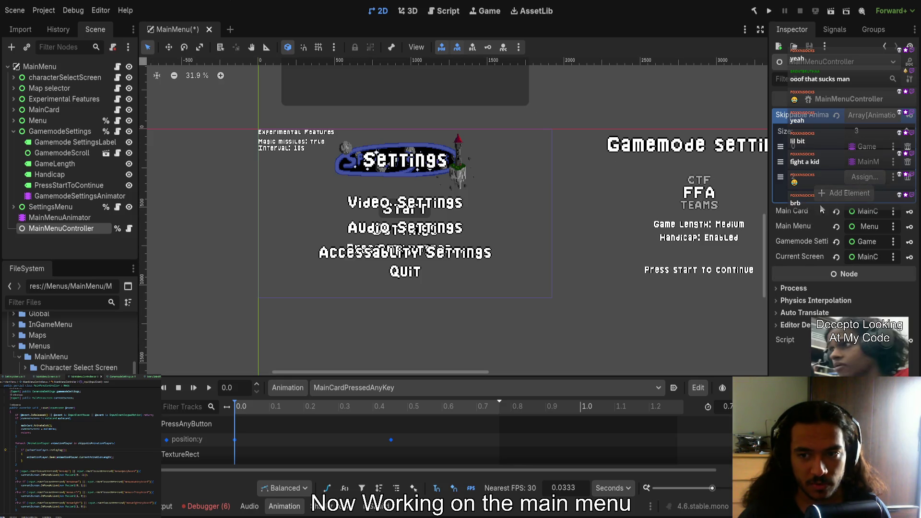
key(ctrl+s)
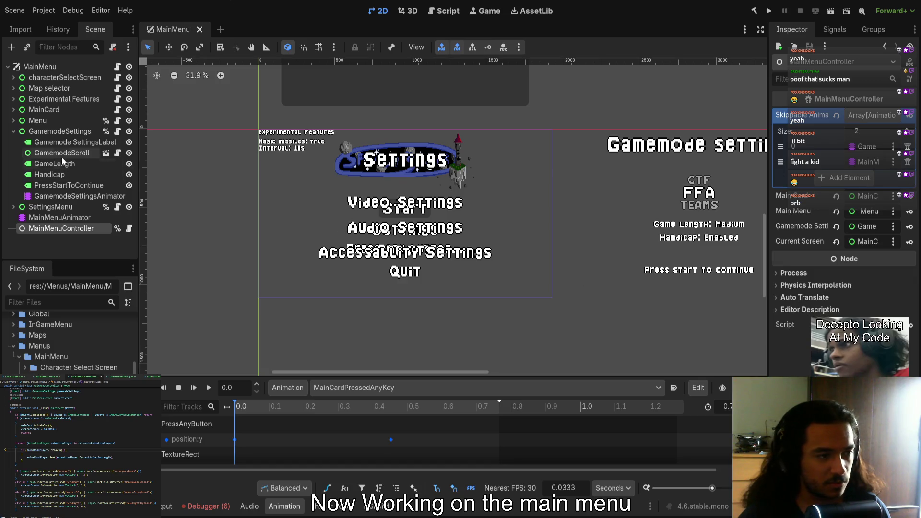
click(107, 153)
click(117, 153)
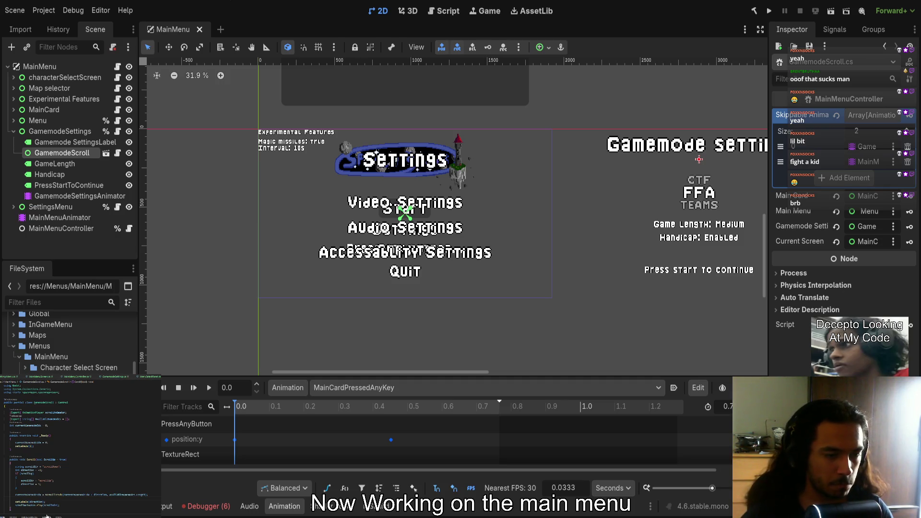
Add a scrollAnimator.Play(scrollDir) call with a code block under the IsPlaying check
scroll(76, 449, down, 2)
text(scroll)
key(Return)
text(.Play(scrollDir);)
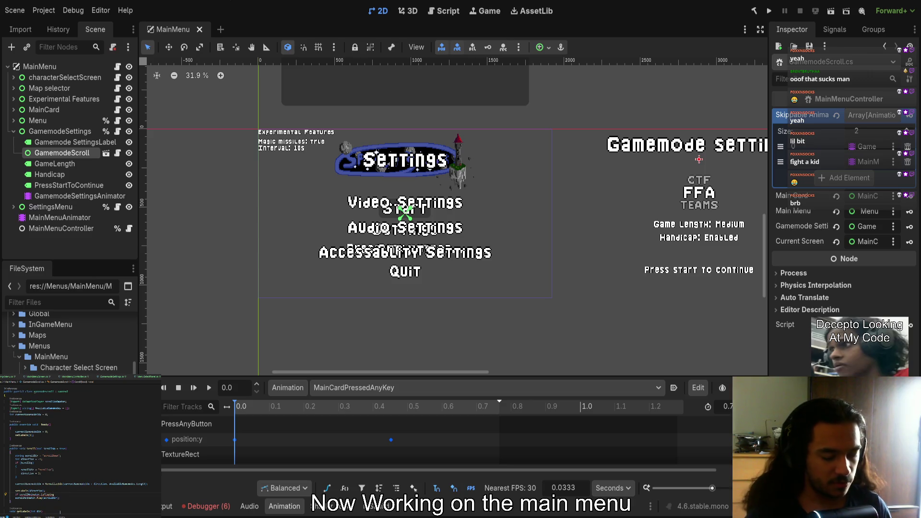
text({)
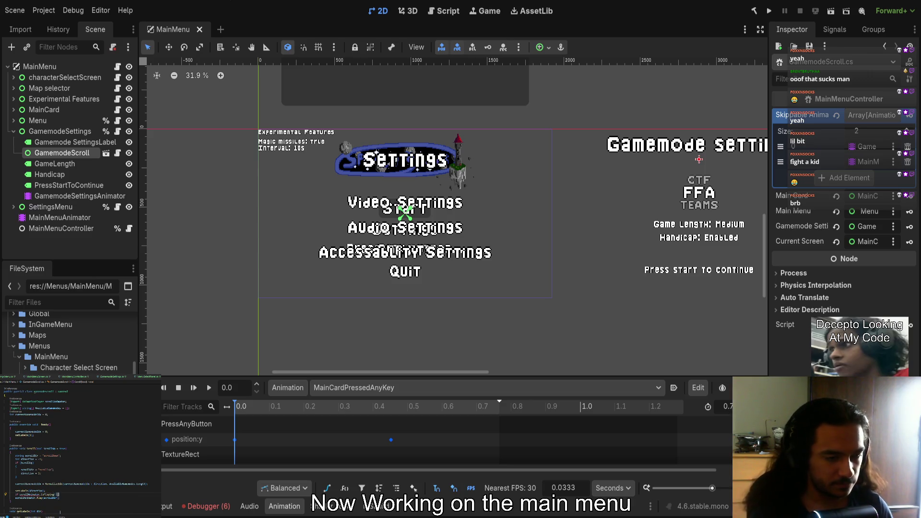
key(Return)
Inside the IsPlaying if block, add a scrollAnimator.SetBlendTime call
click(16, 501)
click(46, 491)
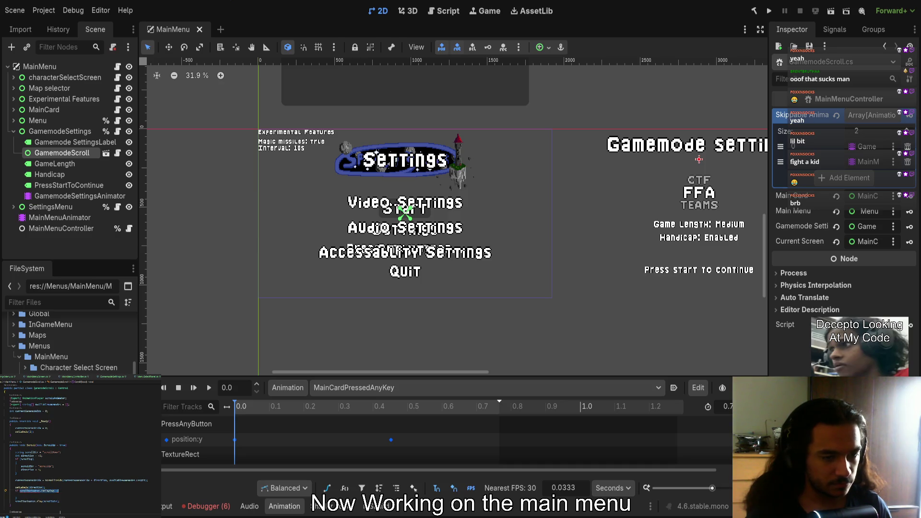
click(20, 494)
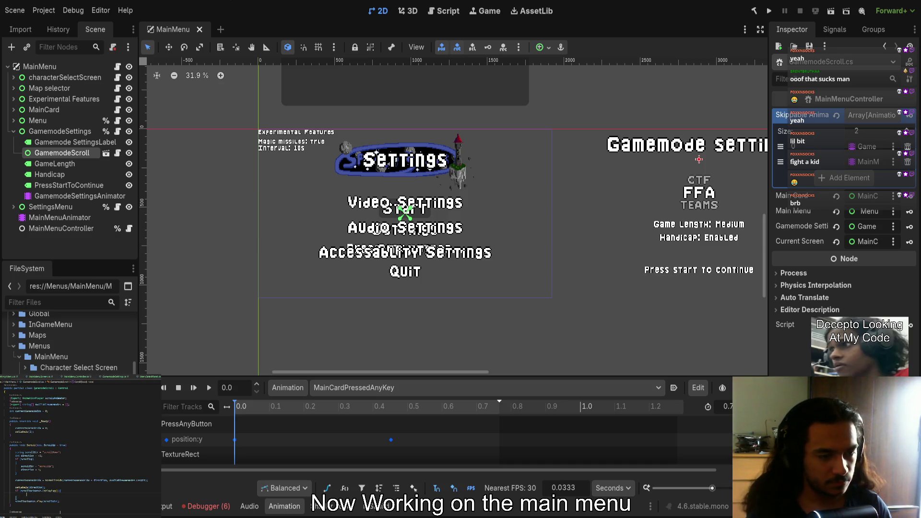
text(scrip)
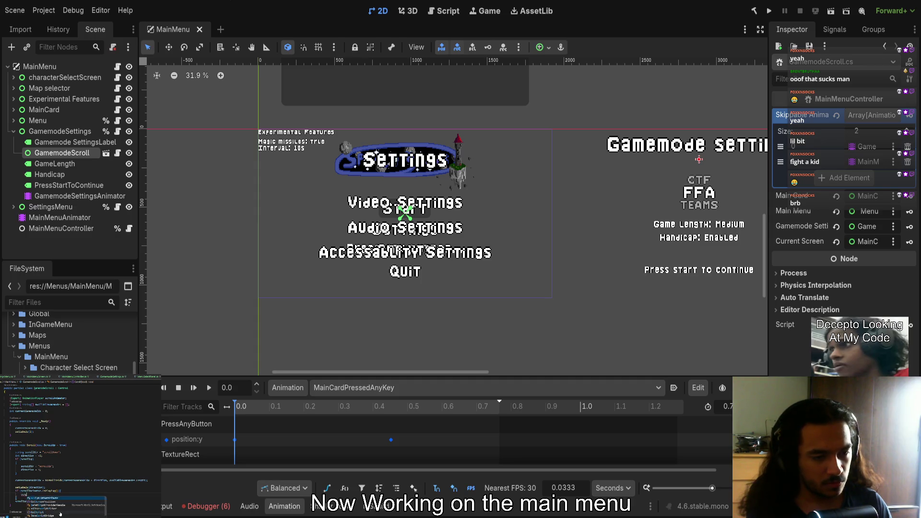
text(oll)
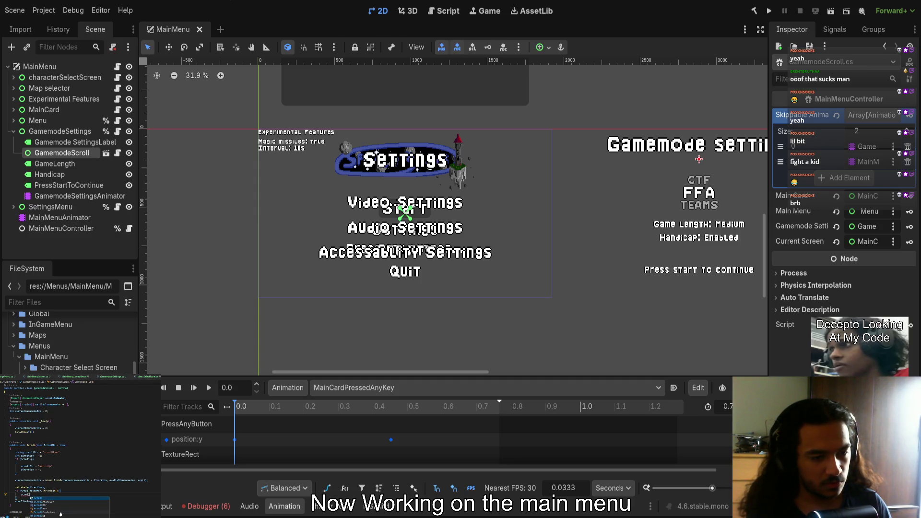
key(Down)
key(Return)
text(SetBlendTime)
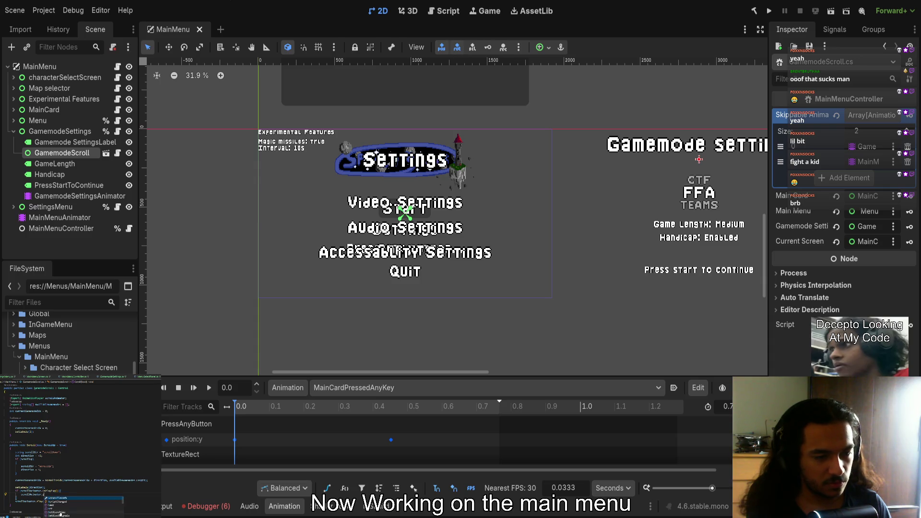
text(()
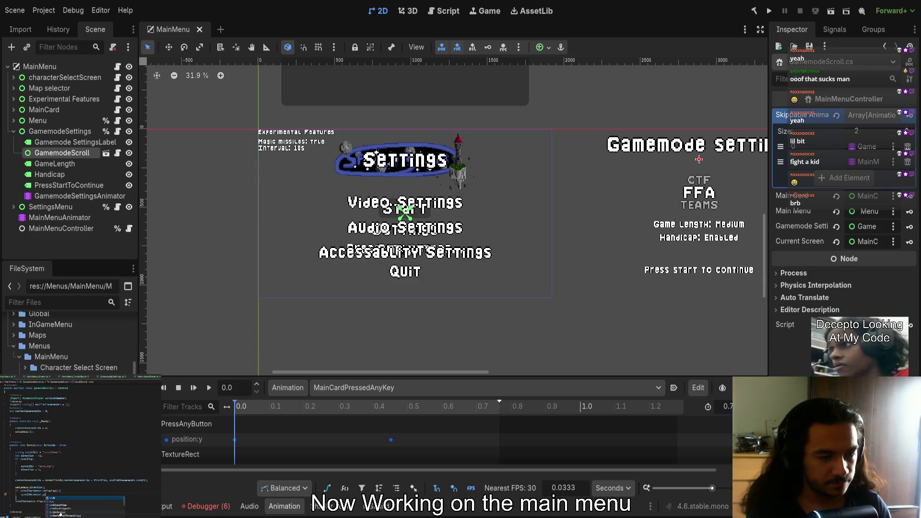
text(()
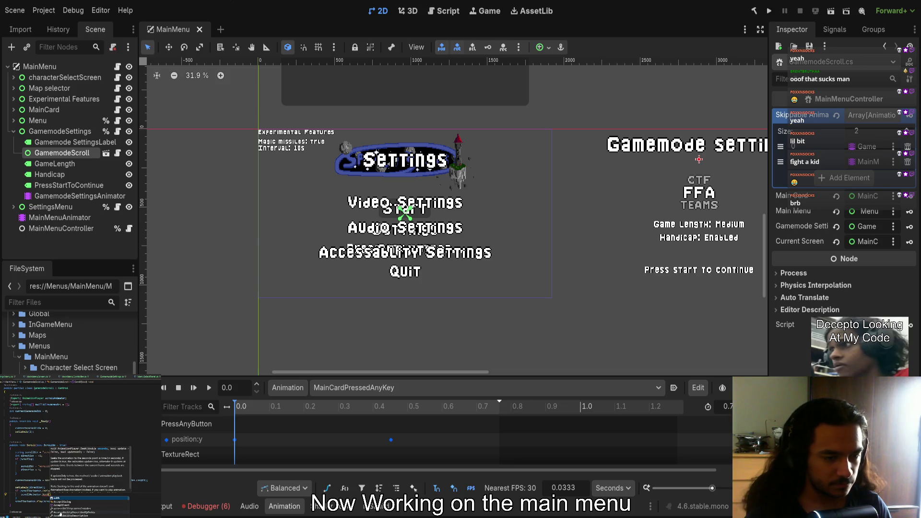
text();)
Change the scrollAnimator line to use Animation.CurrentAnimationLength
click(33, 491)
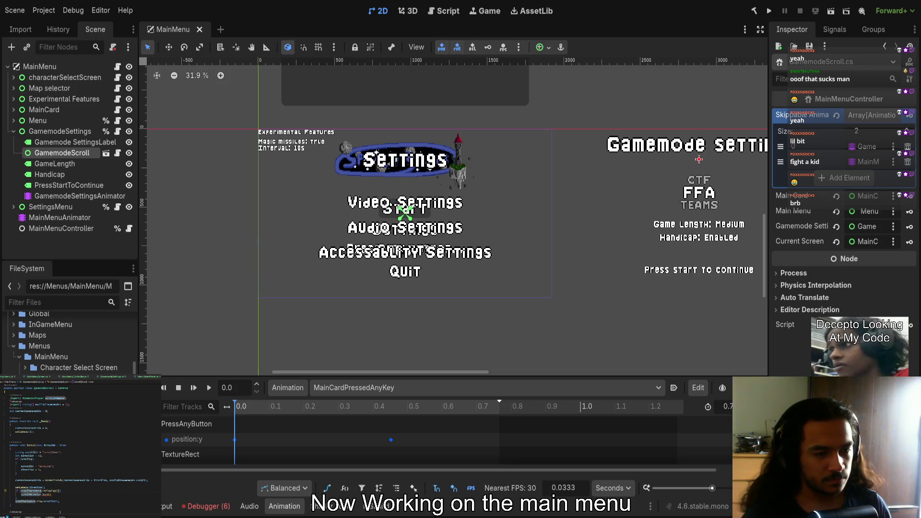
double_click(45, 494)
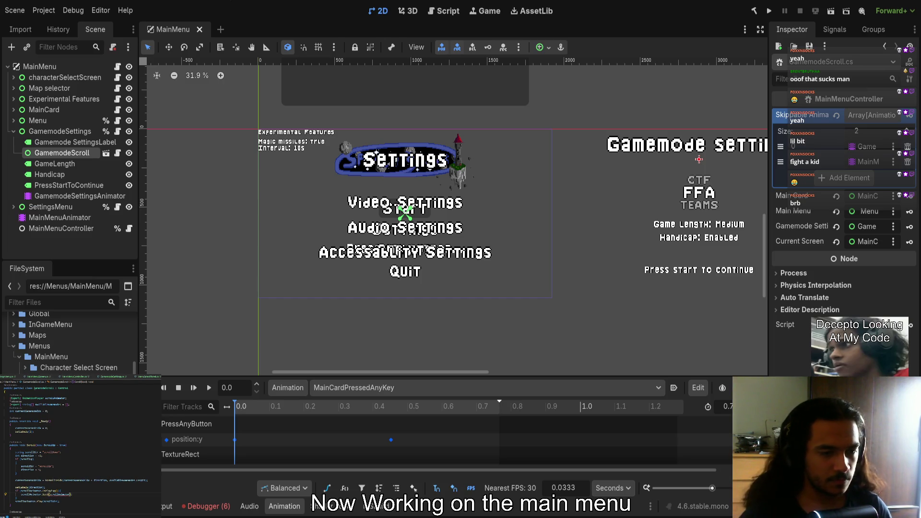
text(.)
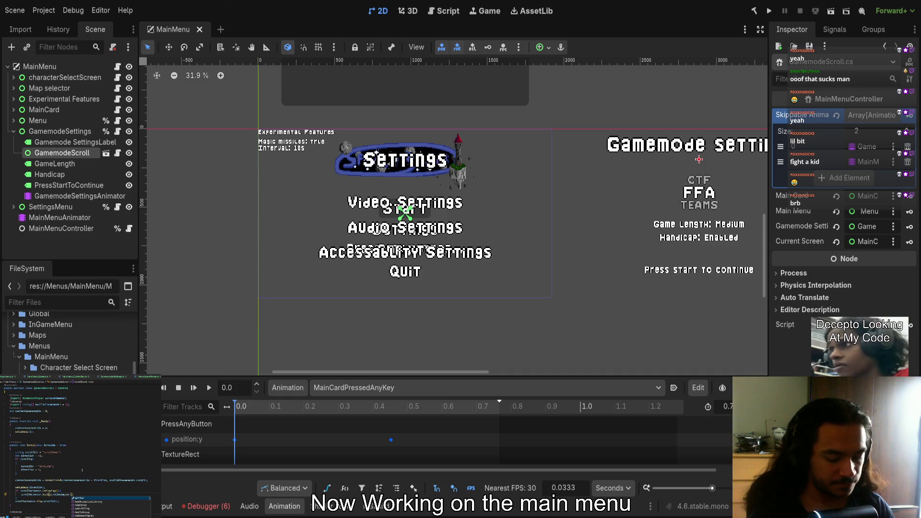
text(Animation)
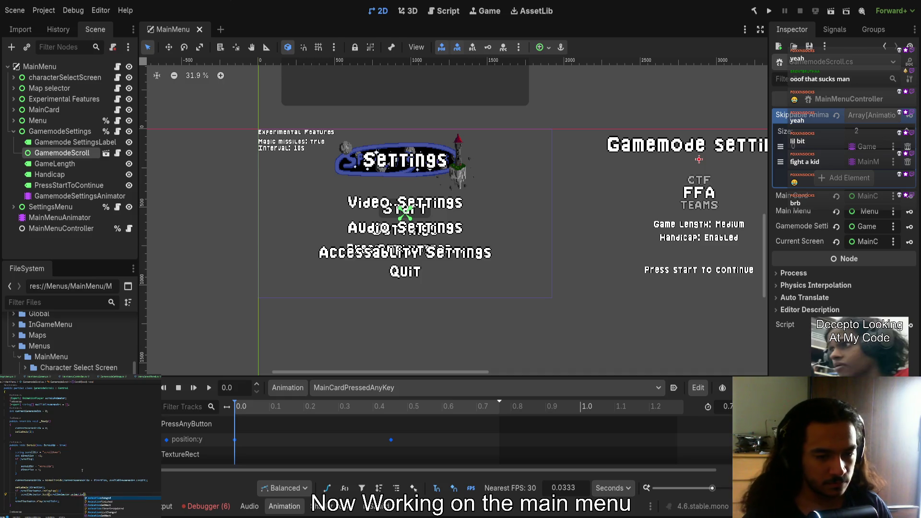
key(Down)
key(Down)
key(Down)
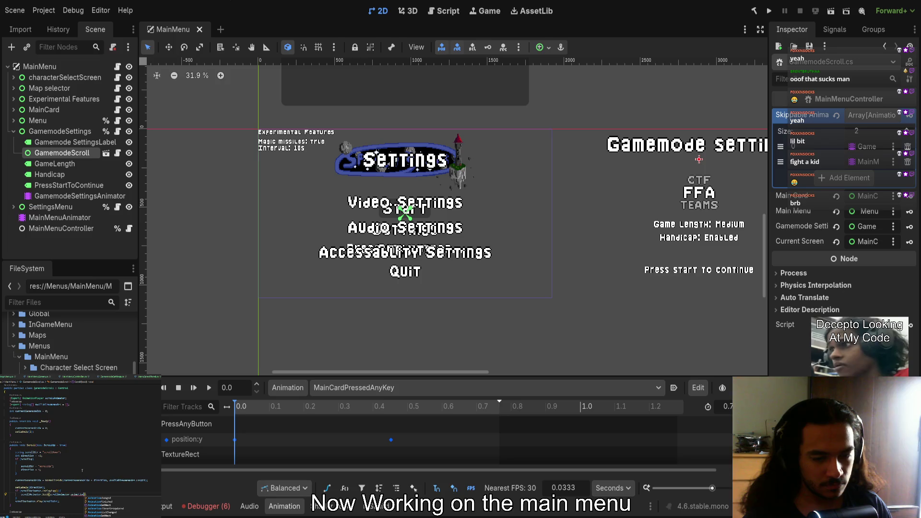
key(Down)
key(Up)
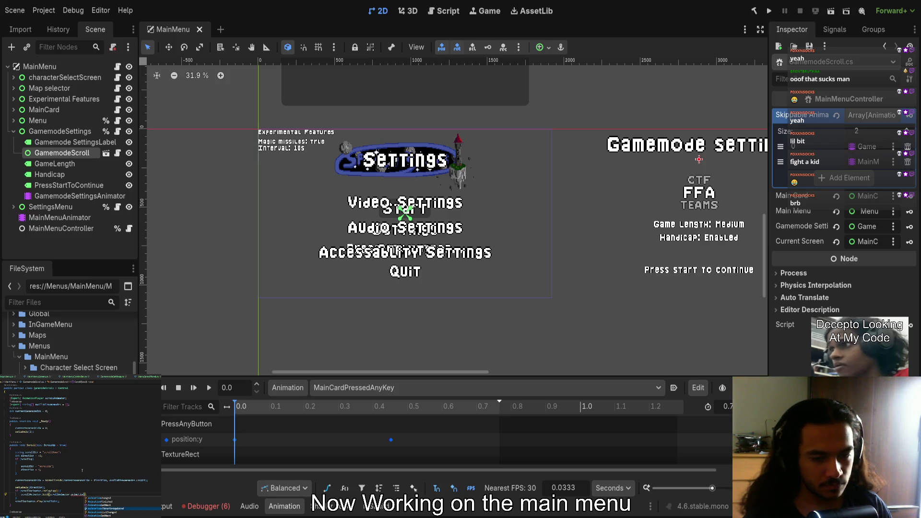
key(Down)
key(Down)
key(Down)
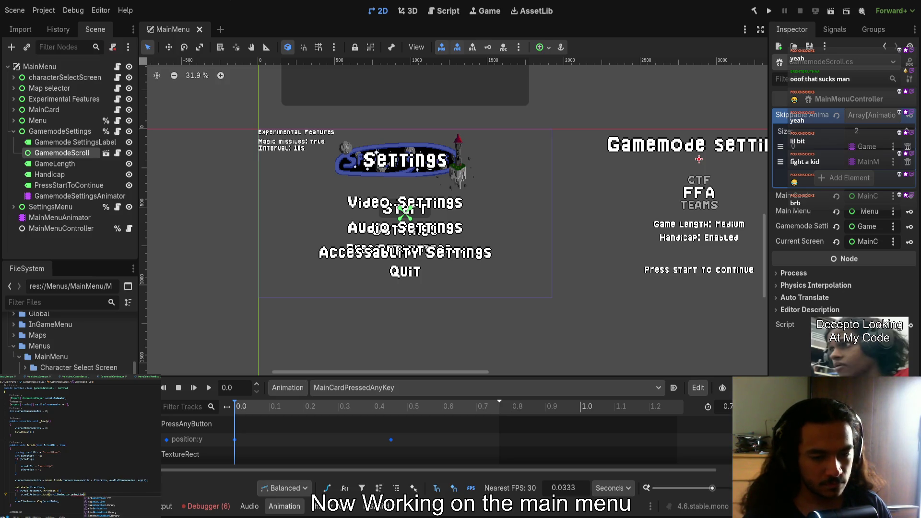
key(Return)
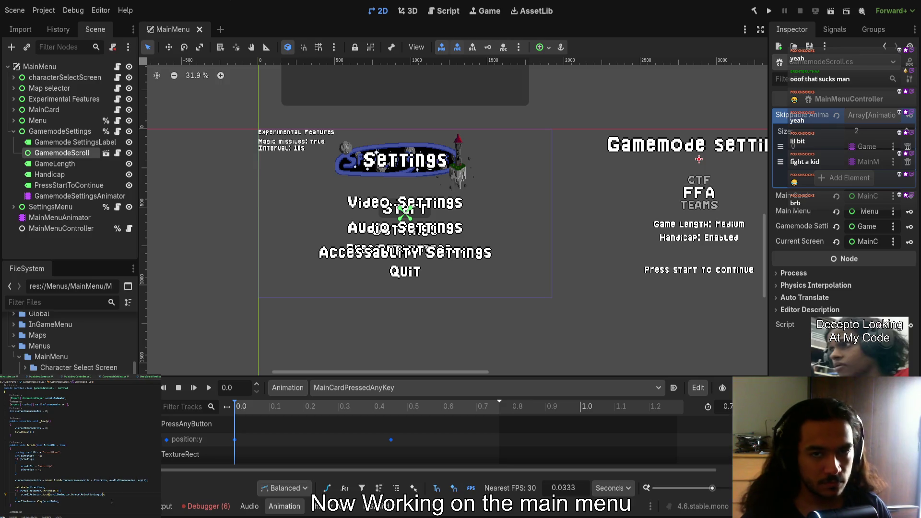
Review MainMenuController.cs and GamemodeScroll.cs, then build and run the game
scroll(81, 446, down, 5)
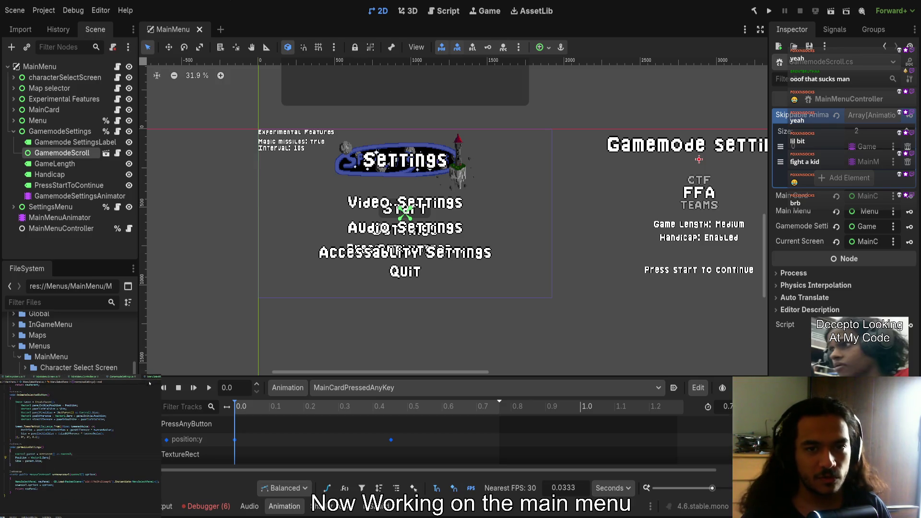
scroll(82, 446, up, 3)
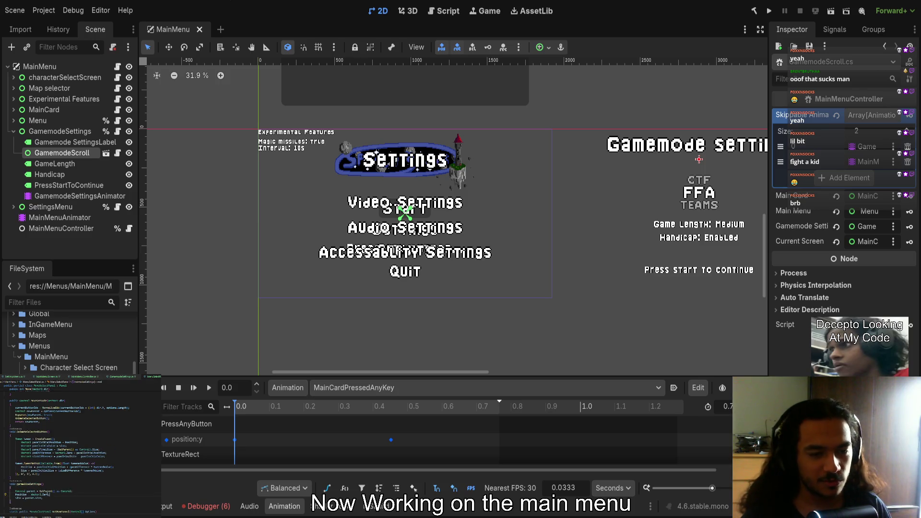
scroll(82, 446, up, 5)
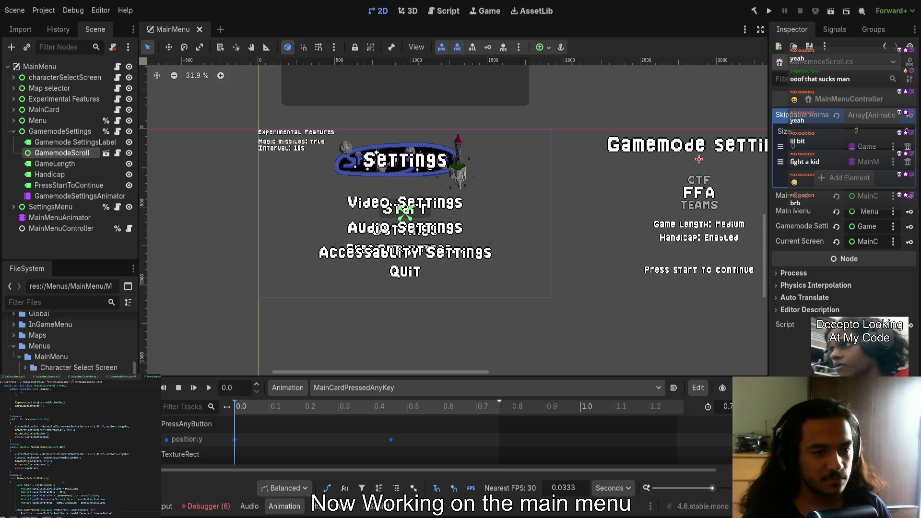
click(88, 377)
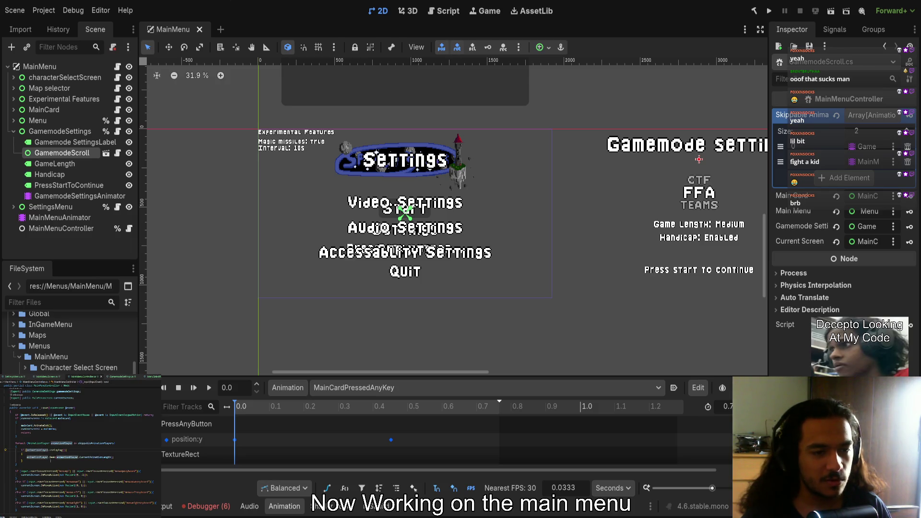
key(ctrl+Tab)
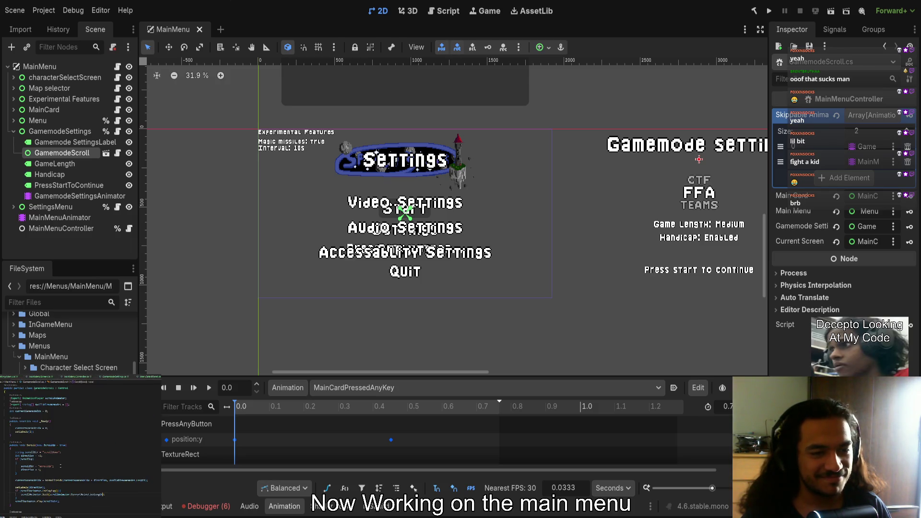
key(ctrl+Tab)
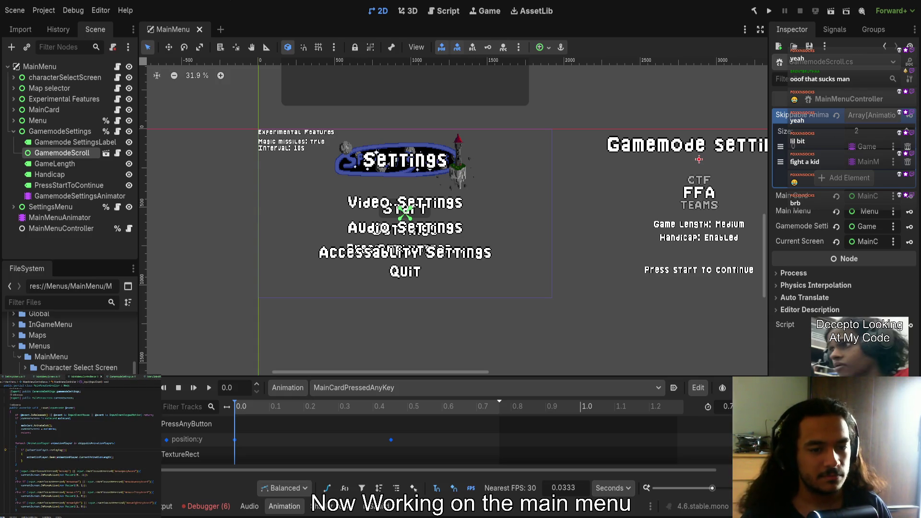
click(769, 11)
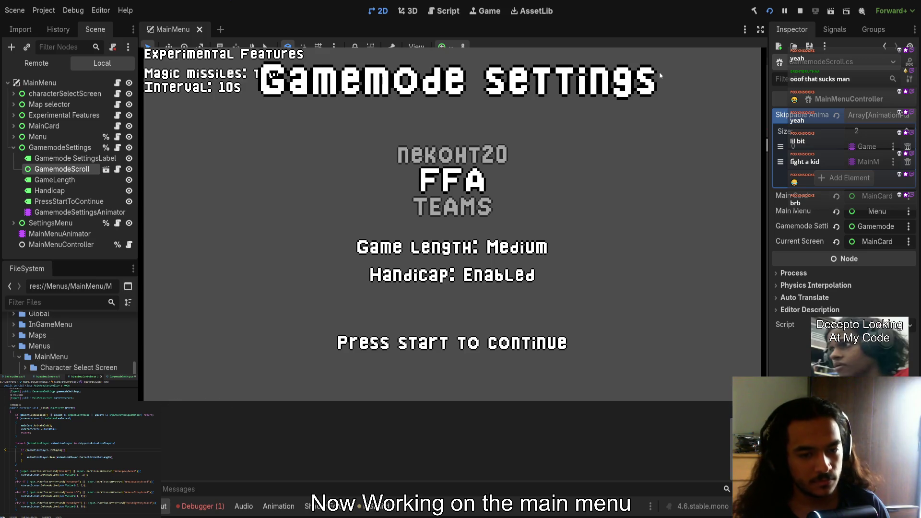
Trace the null reference error from the Debugger to its code, then stop the game
click(206, 509)
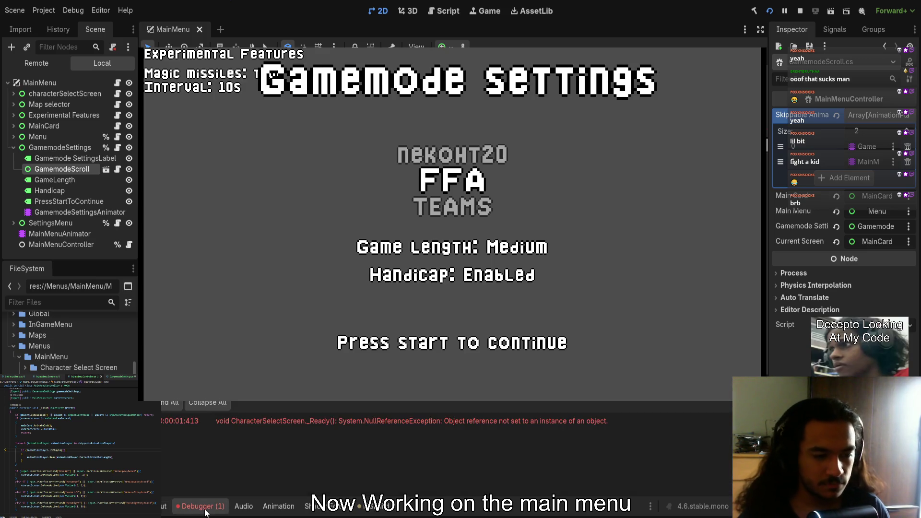
double_click(392, 421)
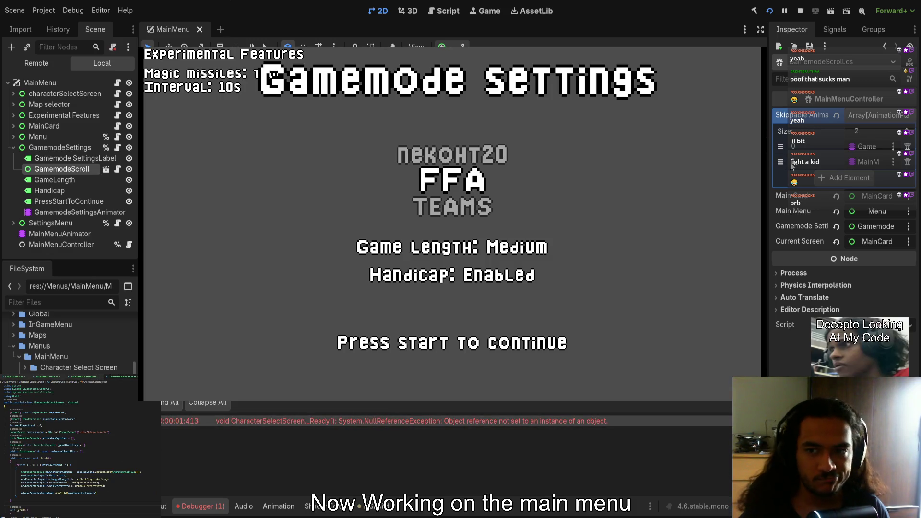
click(799, 11)
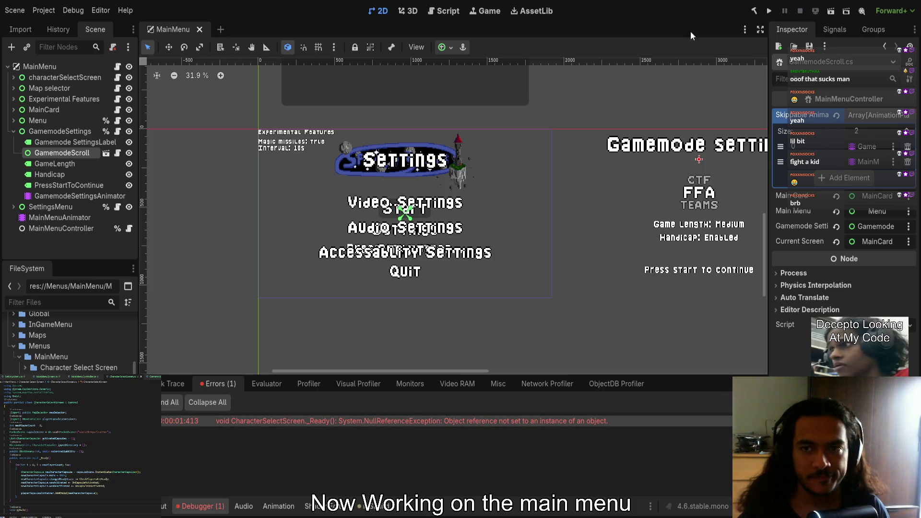
Inspect the GamemodeScroll and GamemodeSettings nodes, then run the game again
click(64, 152)
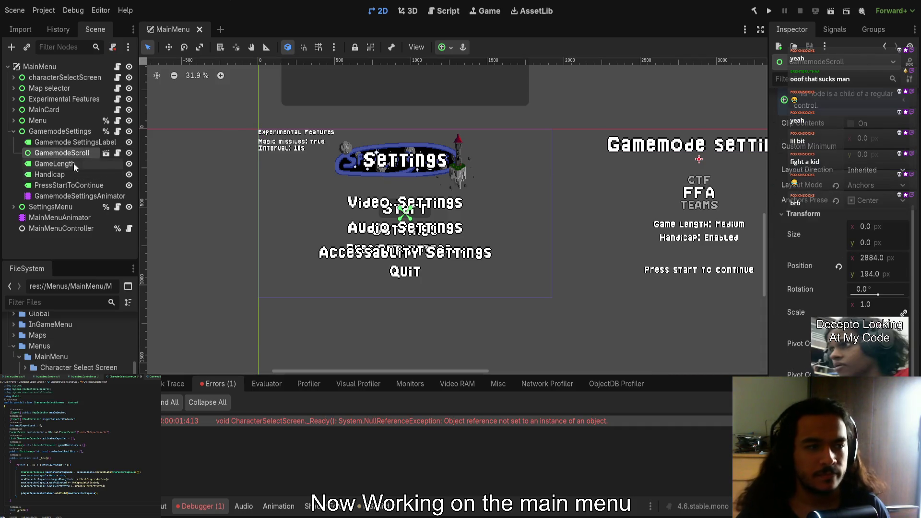
click(53, 133)
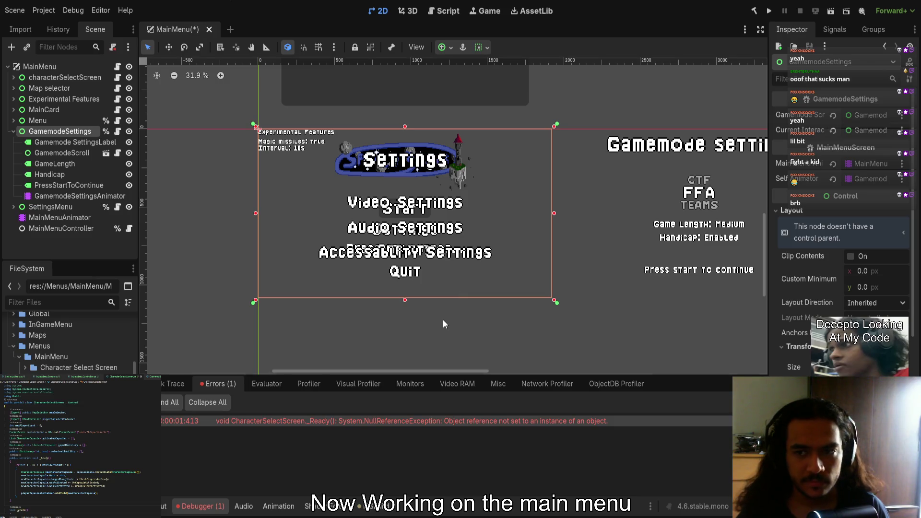
click(769, 12)
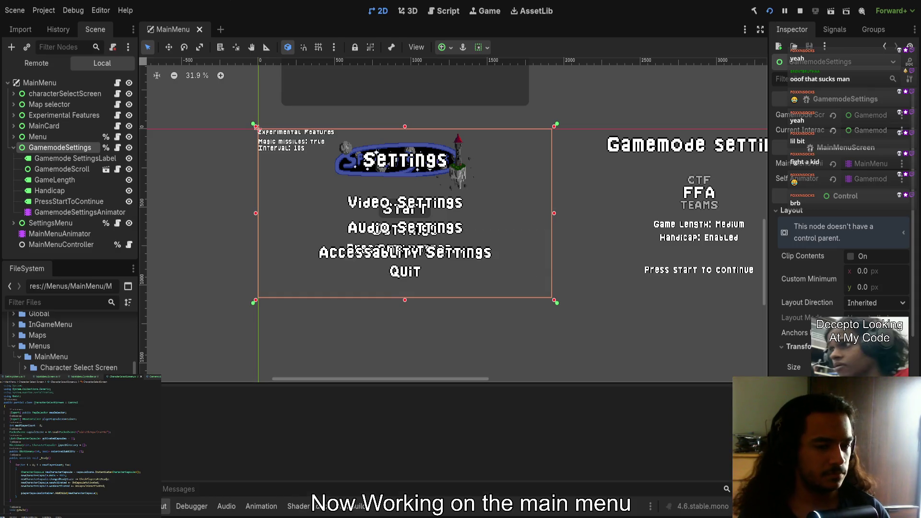
Enter the Gamemode Settings screen in the running game, stop it with F8, and relaunch
click(651, 98)
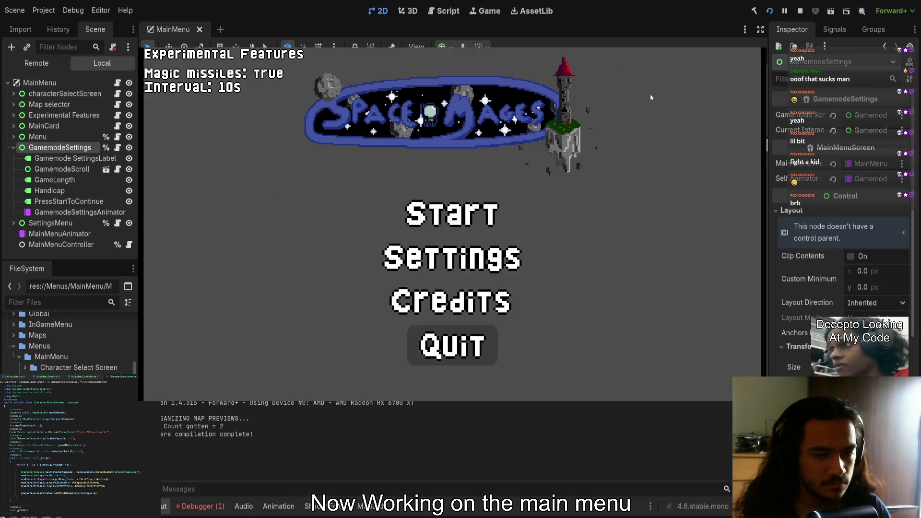
key(Return)
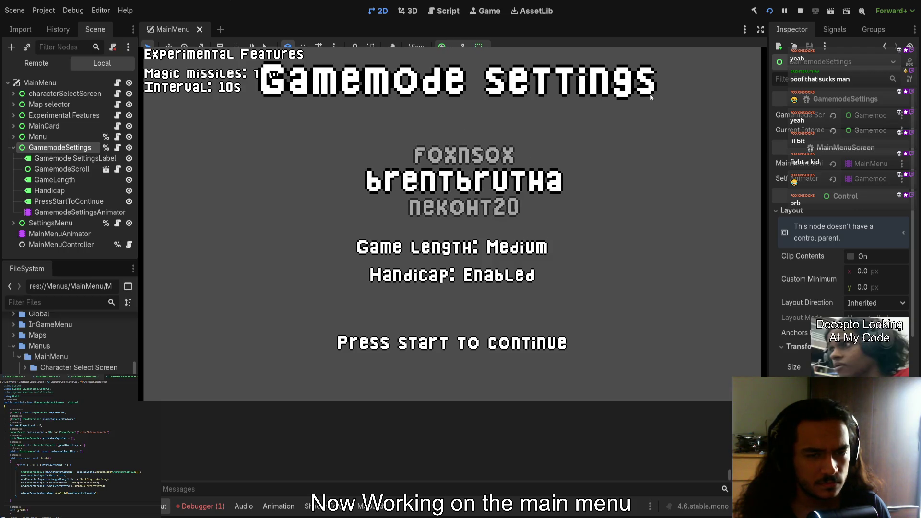
key(F8)
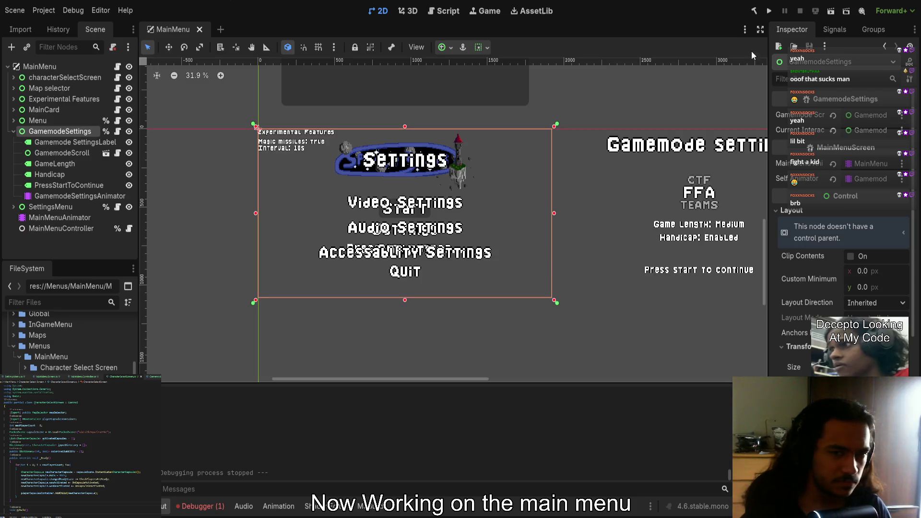
click(770, 10)
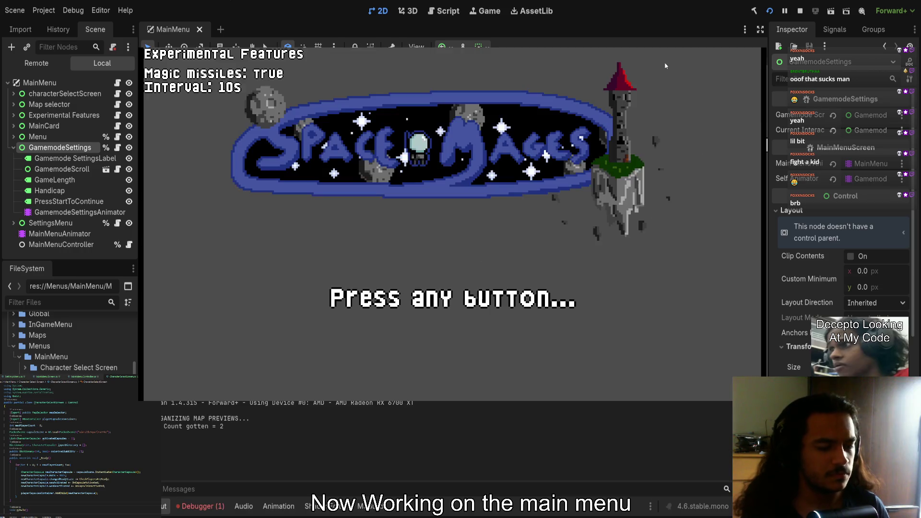
Get past the splash into Gamemode Settings and move up and down the gamemode list
key(Return)
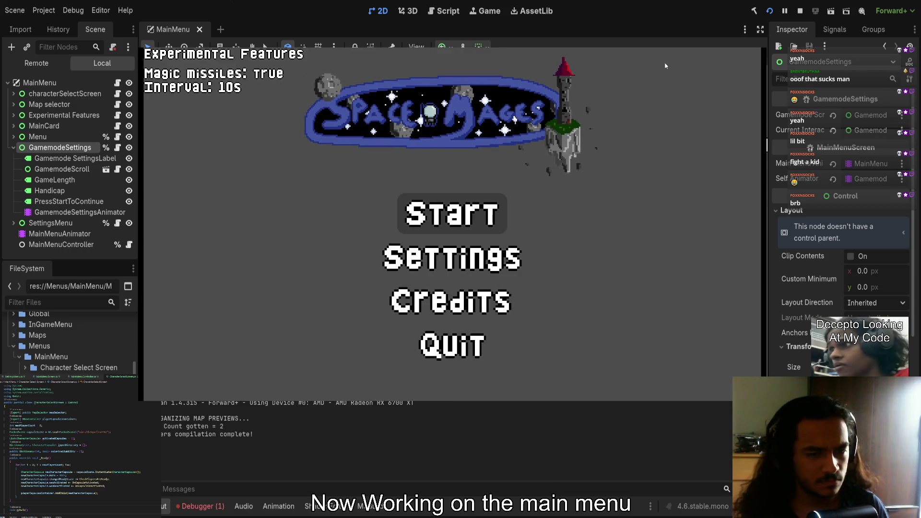
key(Return)
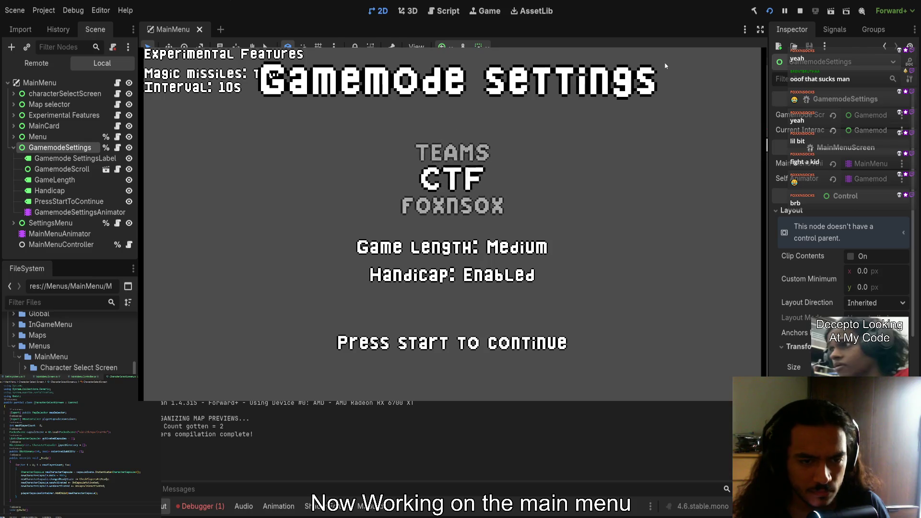
key(Down)
key(Down)
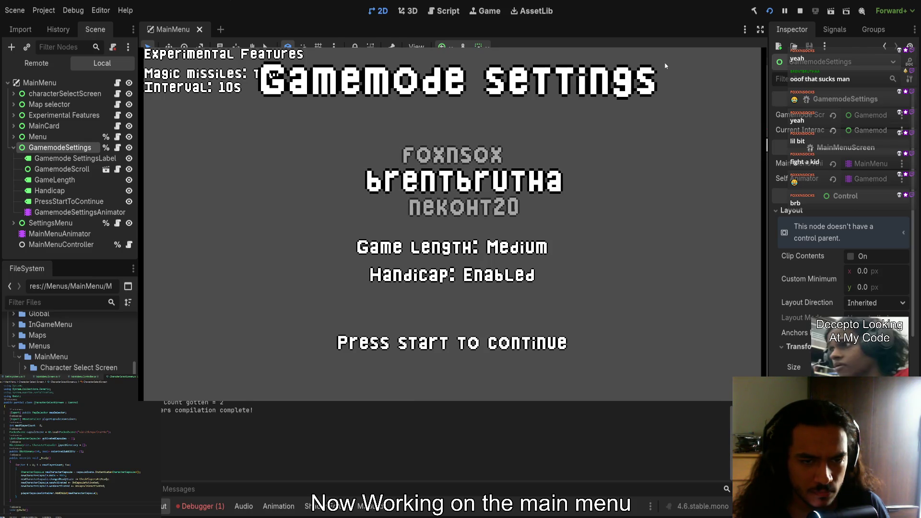
key(Up)
key(Down)
key(Down)
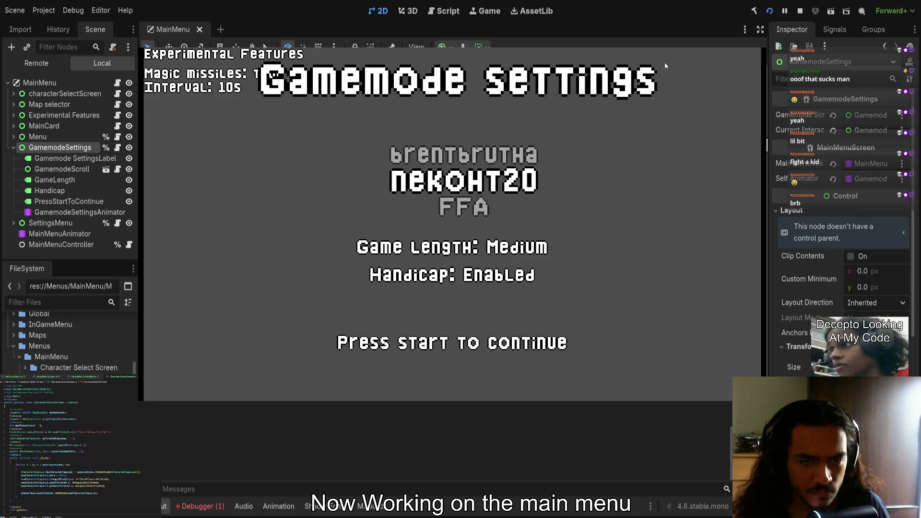
key(Up)
key(Up)
key(Down)
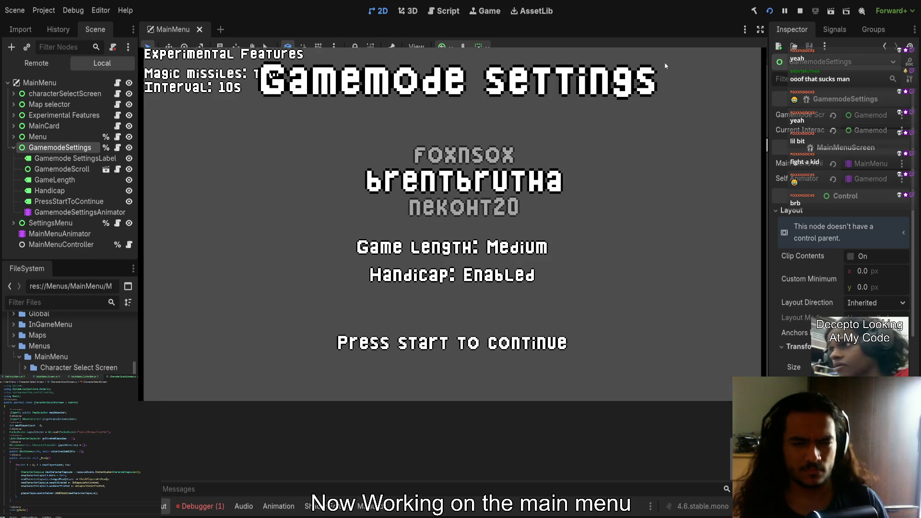
Keep cycling through the gamemodes, stop the game, and select GamemodeSettingsAnimator
key(Down)
key(Up)
key(Up)
key(Up)
key(Up)
key(Up)
key(Up)
key(Up)
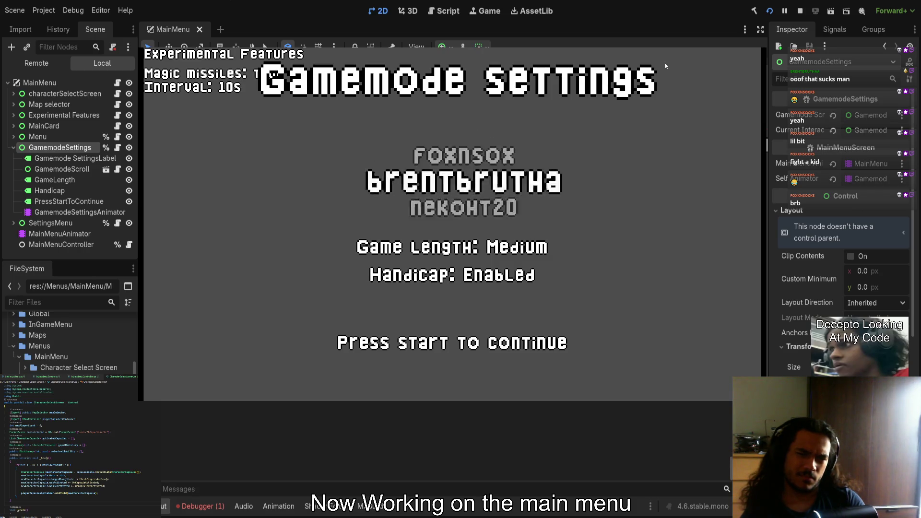
key(Up)
key(Up)
key(Up)
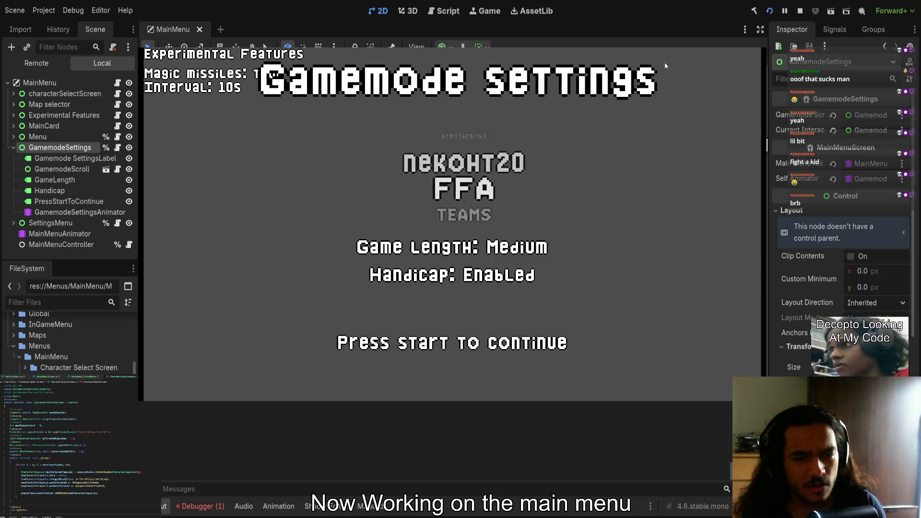
key(Down)
key(Down)
key(Down)
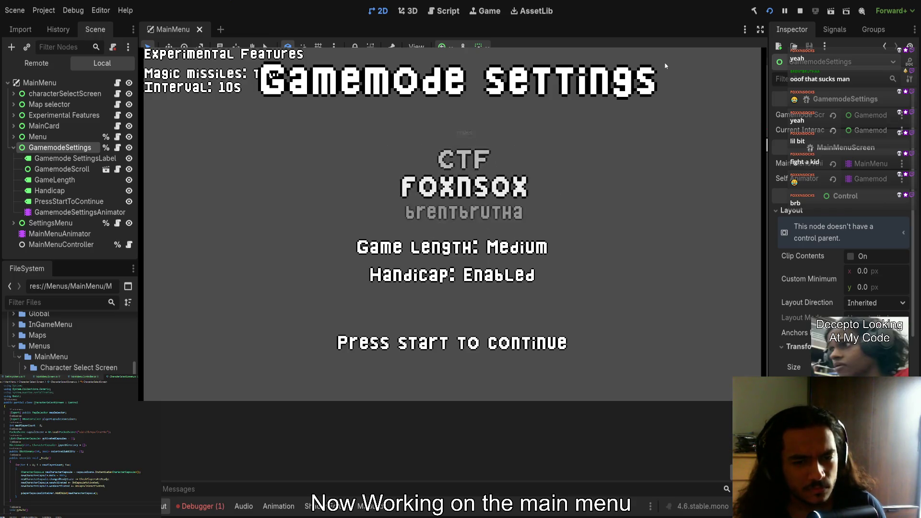
key(Down)
key(Down)
key(Down)
key(F8)
click(55, 196)
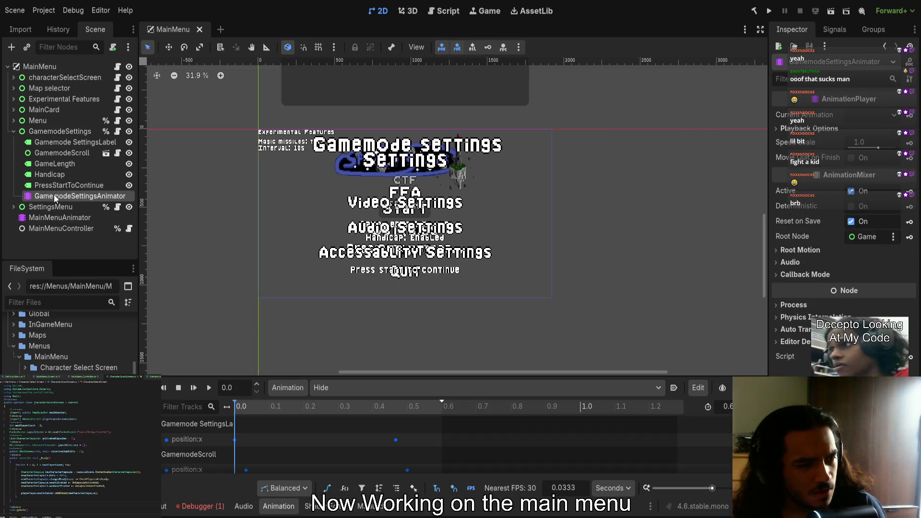
Open the GamemodeScroll scene in its own editor and load the scrollDown animation
click(62, 143)
click(87, 153)
click(106, 153)
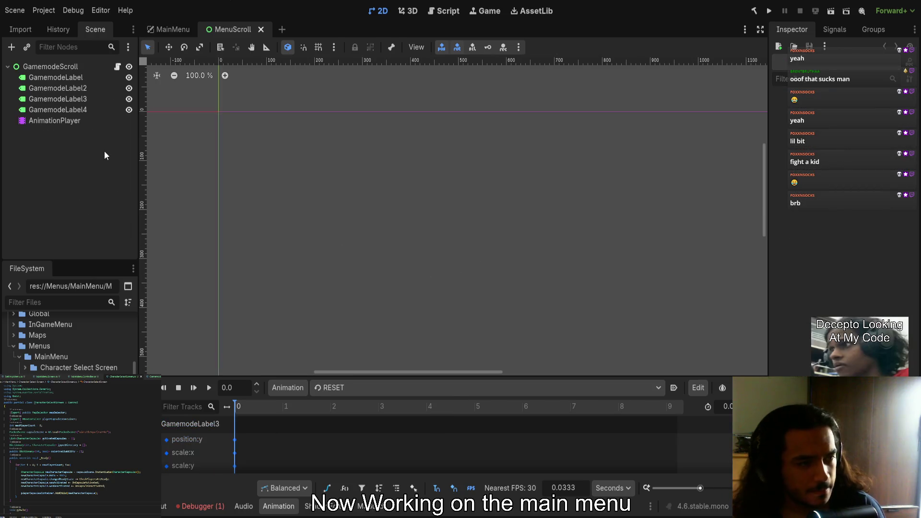
click(334, 381)
click(364, 413)
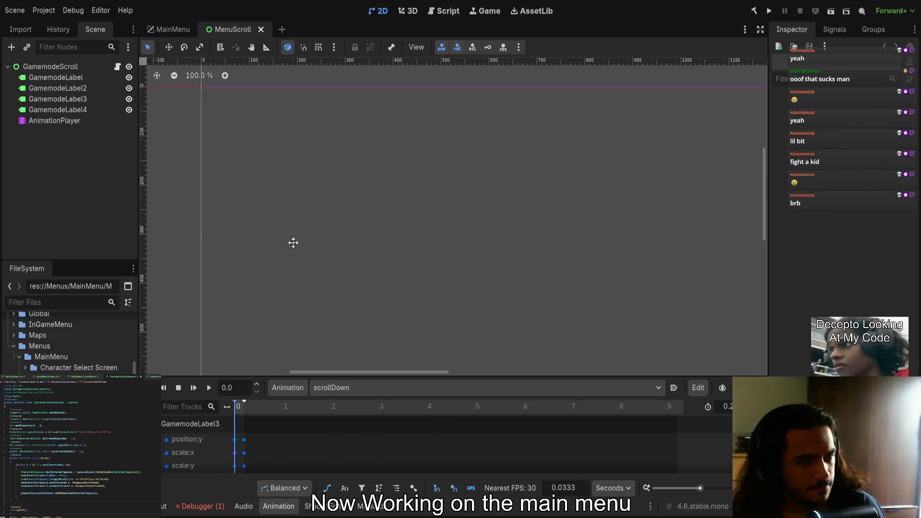
Bring the CTF/FFA/TEAMS labels into view and drag GamemodeScroll left toward the origin
click(83, 78)
scroll(382, 203, down, 2)
scroll(373, 191, down, 3)
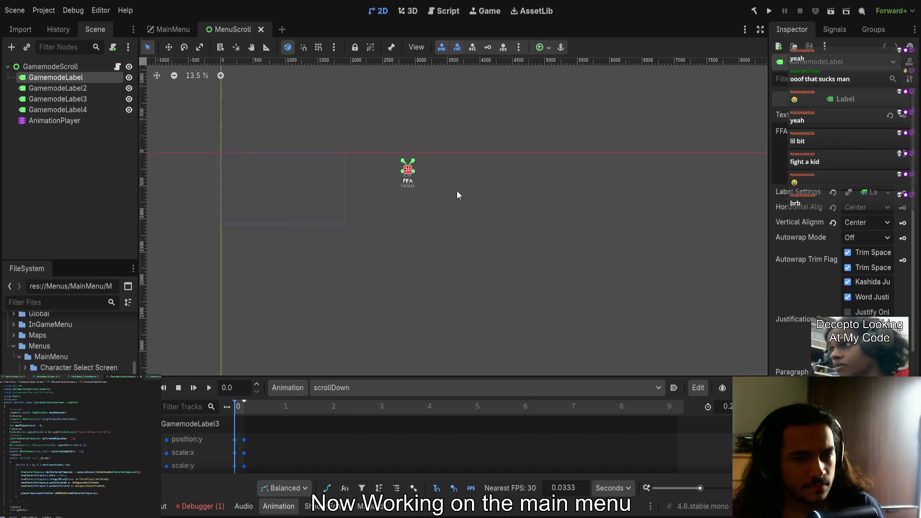
scroll(420, 182, up, 4)
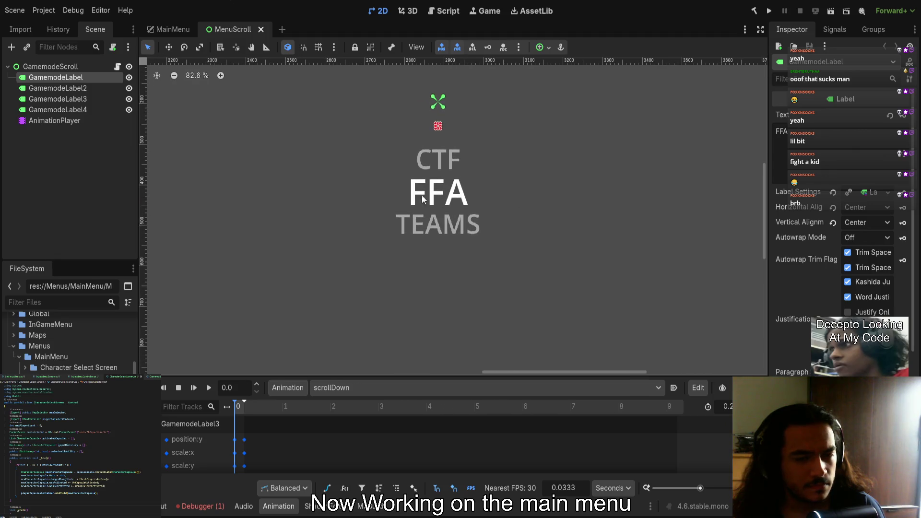
scroll(411, 197, down, 6)
scroll(381, 200, left, 3)
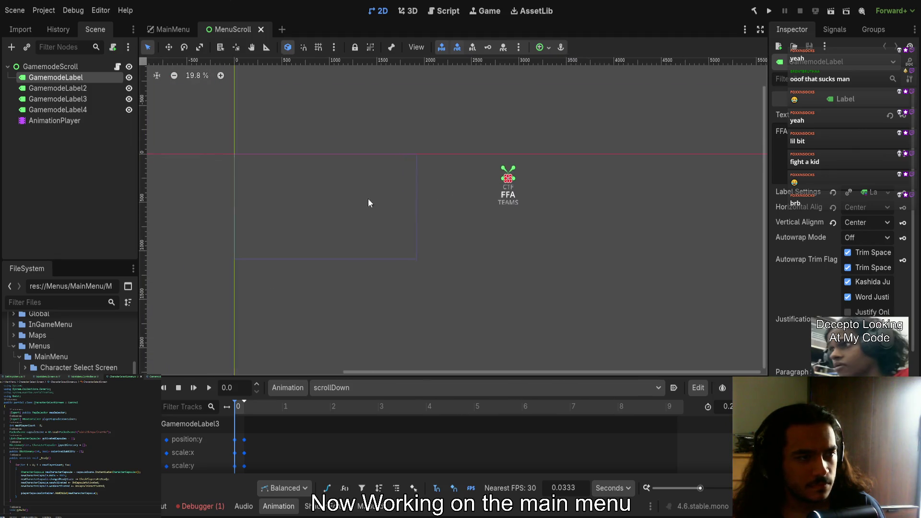
click(67, 67)
mouse_move(634, 287)
mouse_down()
mouse_move(650, 283)
mouse_move(432, 257)
mouse_move(382, 269)
mouse_up()
Snap the gamemode list onto the scene origin and nudge it up 12 pixels
scroll(257, 181, up, 4)
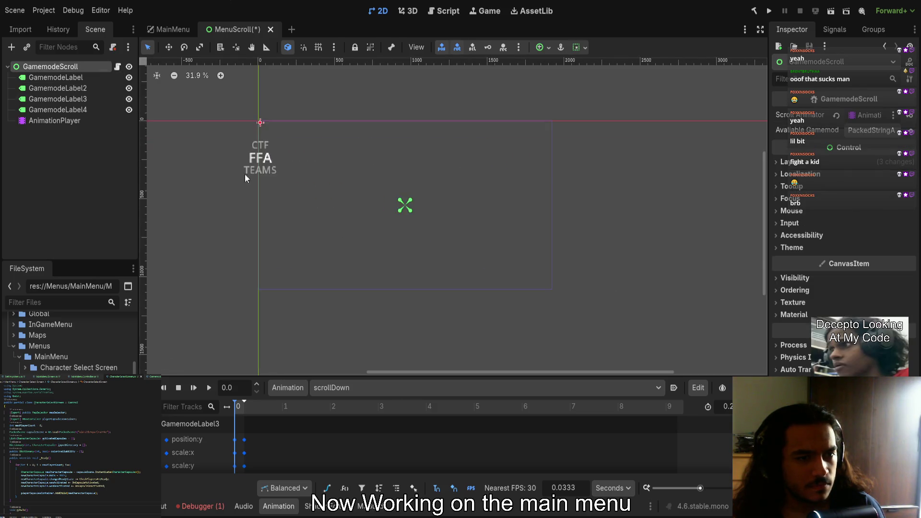
scroll(395, 199, up, 11)
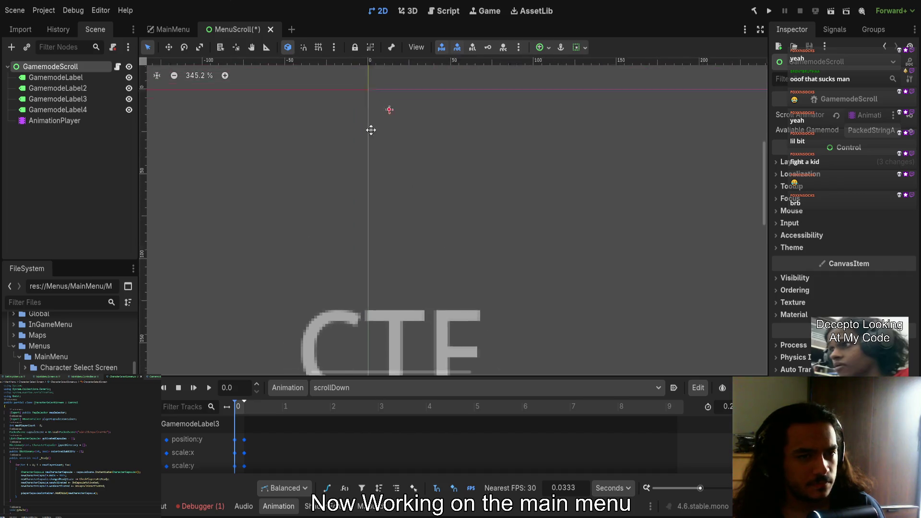
scroll(494, 236, up, 2)
drag(612, 298, 571, 255)
scroll(481, 254, down, 12)
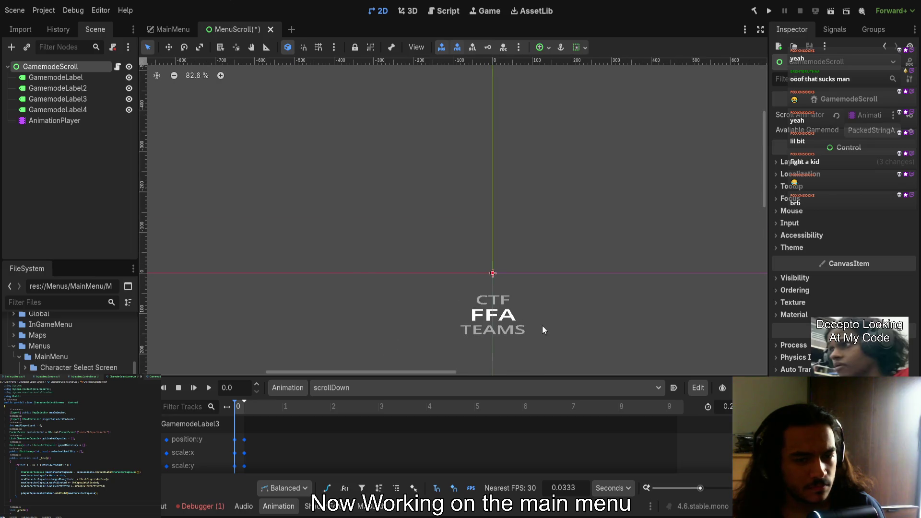
drag(591, 336, 584, 327)
Select the AnimationPlayer, enlarge the Animation panel, and scrub the scrollDown timeline
scroll(454, 261, up, 10)
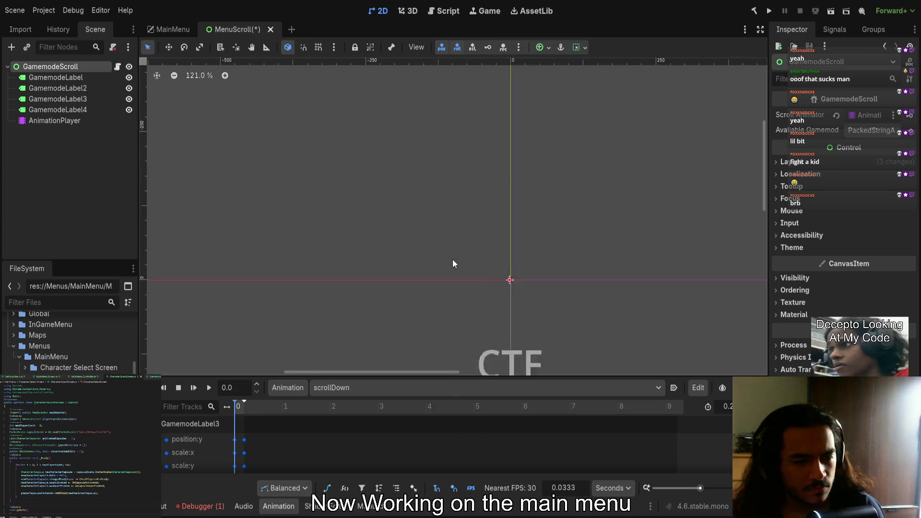
scroll(531, 261, down, 17)
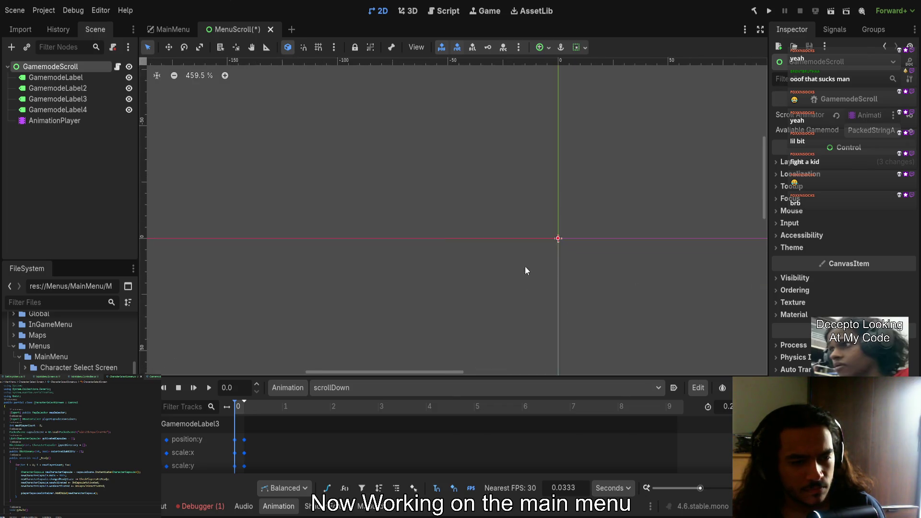
scroll(516, 272, down, 3)
scroll(523, 245, up, 4)
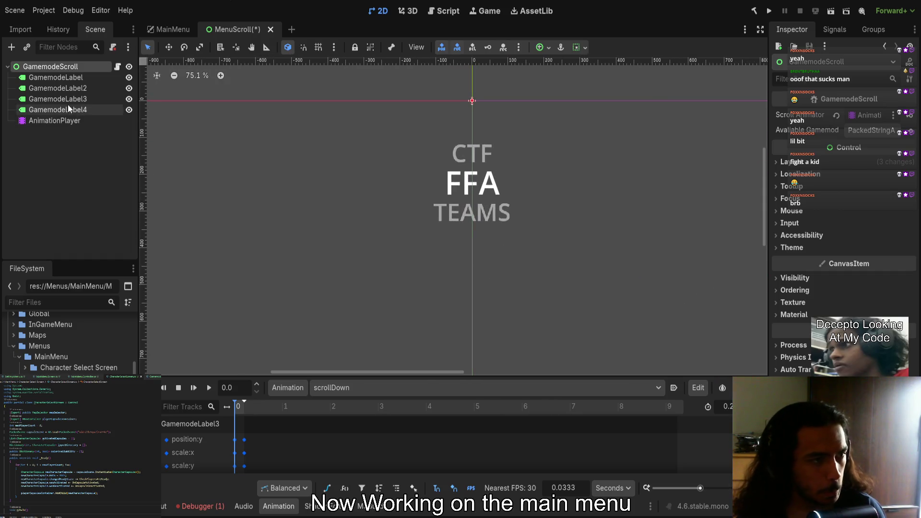
click(60, 88)
click(73, 78)
click(62, 123)
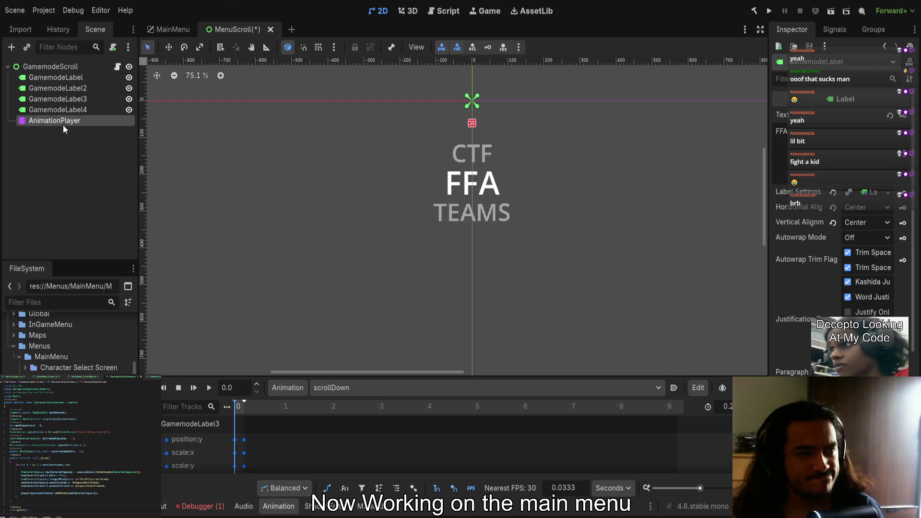
mouse_move(324, 375)
mouse_down()
mouse_move(353, 130)
mouse_move(345, 265)
mouse_up()
mouse_move(238, 295)
mouse_down()
mouse_move(247, 294)
mouse_move(237, 296)
mouse_up()
drag(372, 213, 358, 206)
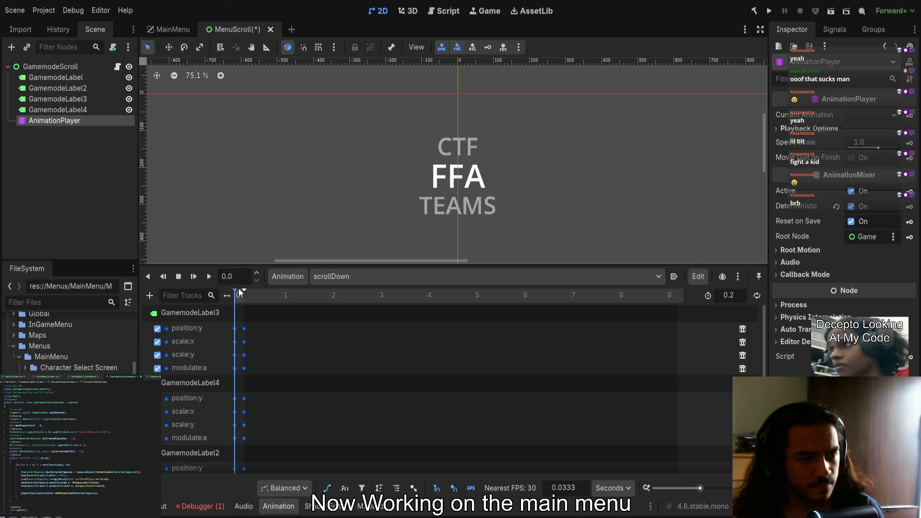
Read the labels' scrollDown keyframes, including FFA's position:y of 160, then open the GamemodeScroll script
click(468, 169)
click(460, 148)
click(457, 200)
click(456, 207)
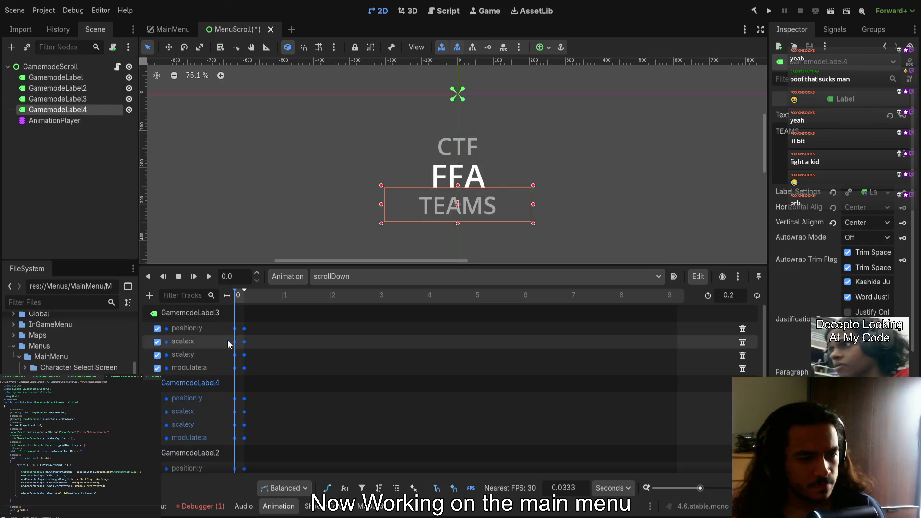
click(233, 340)
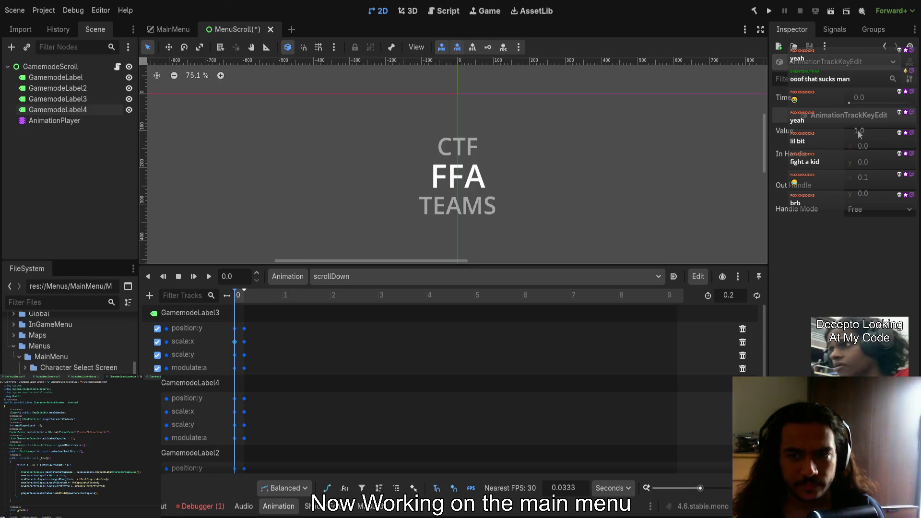
click(234, 328)
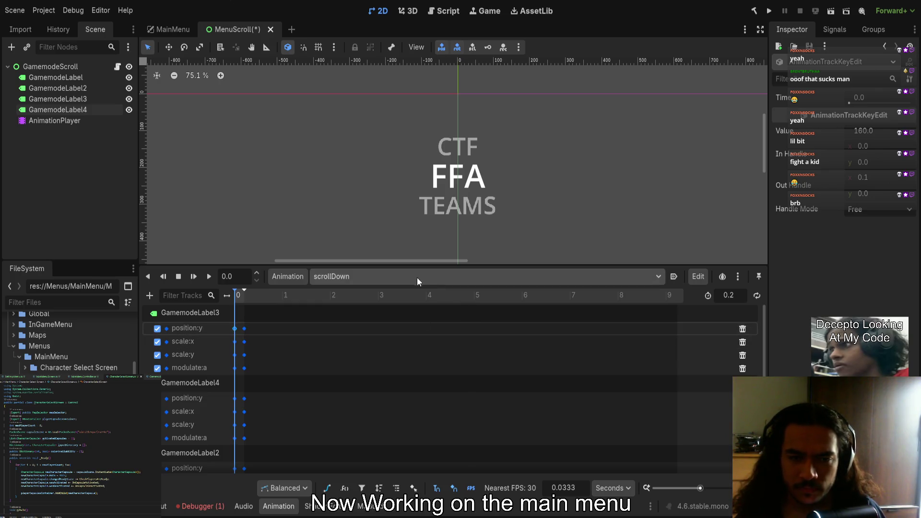
mouse_move(404, 265)
mouse_down()
mouse_move(424, 203)
mouse_move(425, 298)
mouse_up()
click(117, 66)
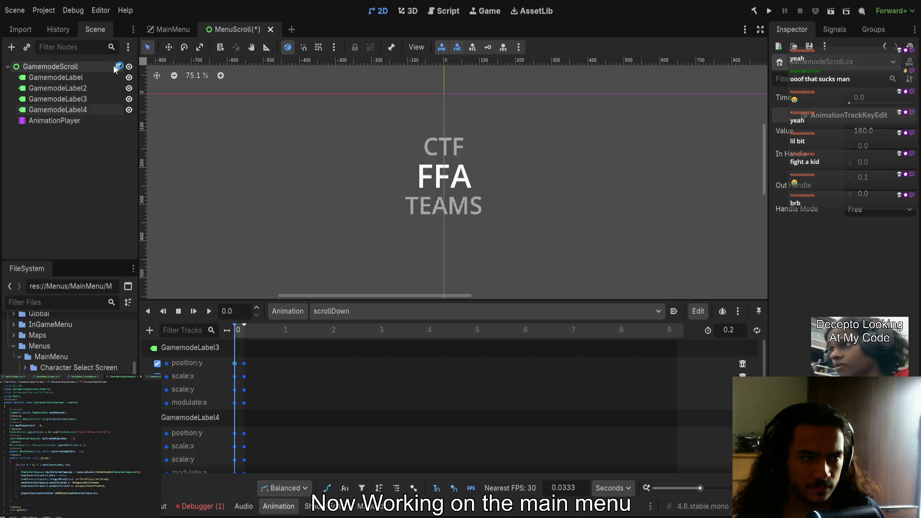
Save the MenuScroll scene with Ctrl+S and select the first gamemode label
key(ctrl+s)
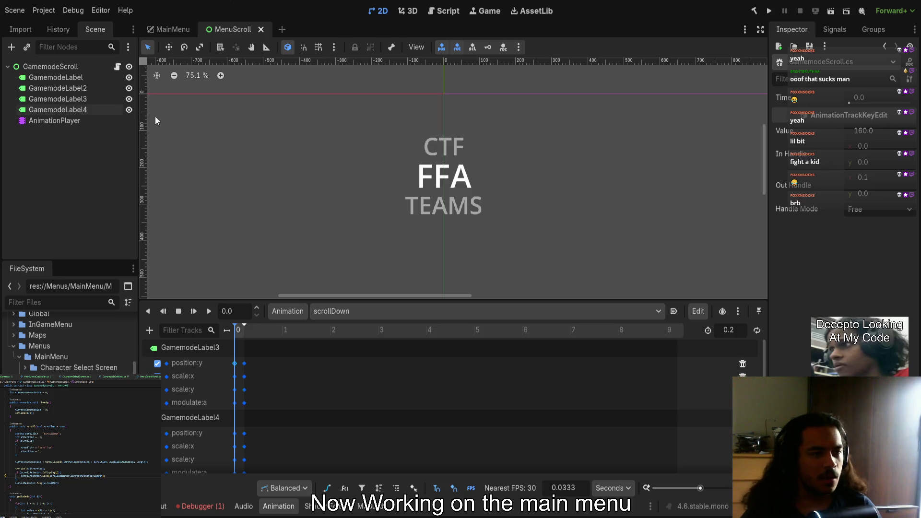
click(58, 78)
Give all four gamemode labels a wider Size under Layout > Transform and preview the animation
shift+click(66, 110)
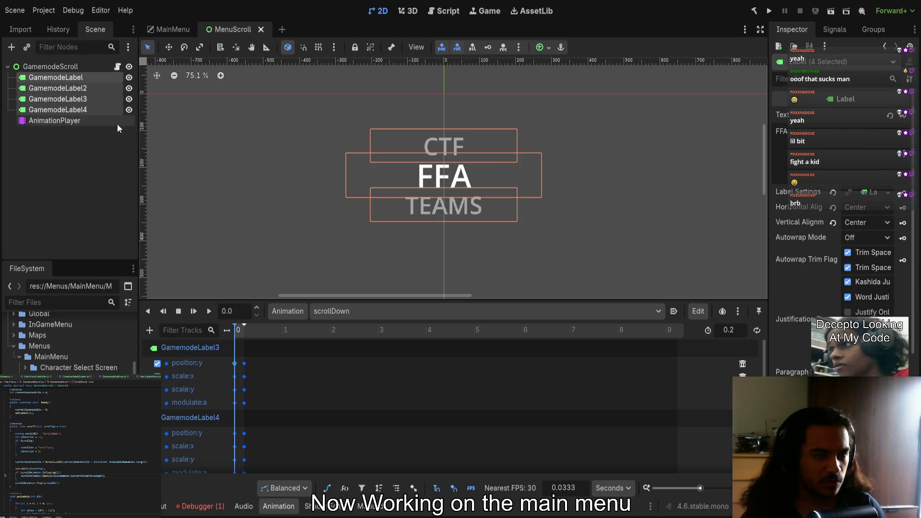
scroll(815, 269, down, 5)
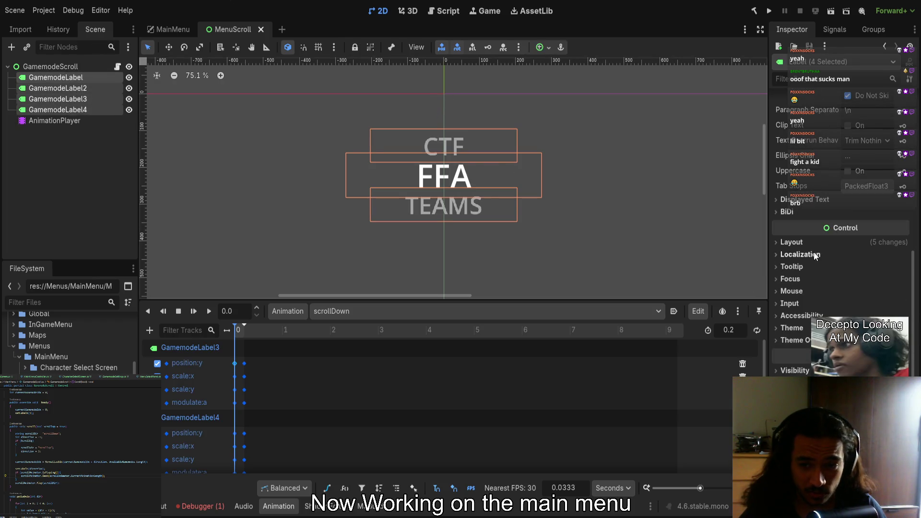
click(792, 242)
click(796, 329)
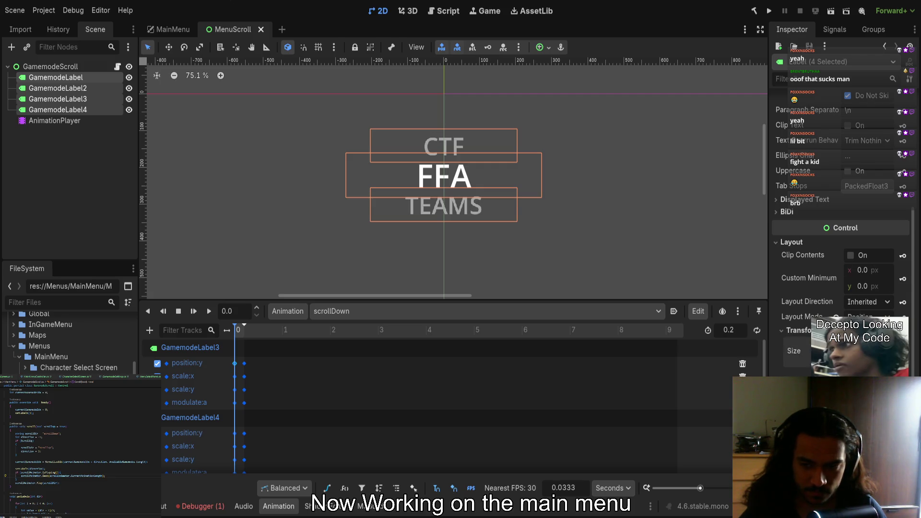
key(Return)
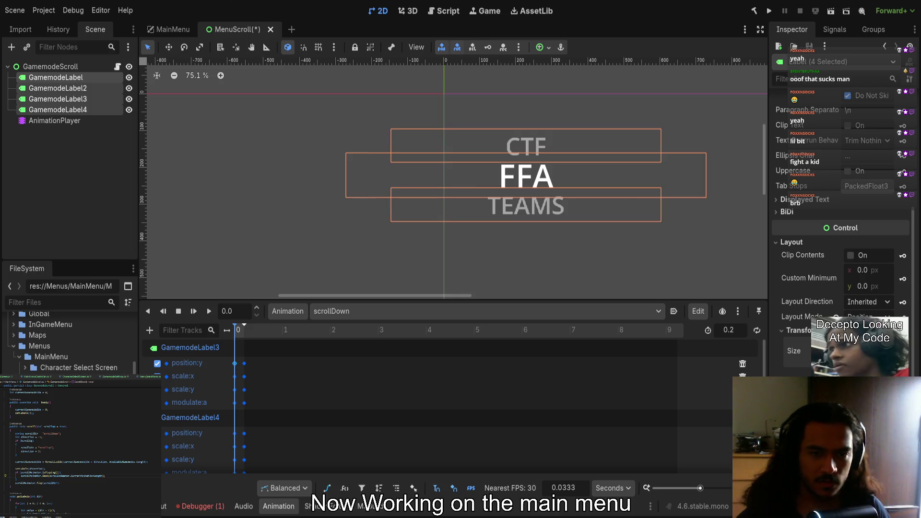
click(593, 254)
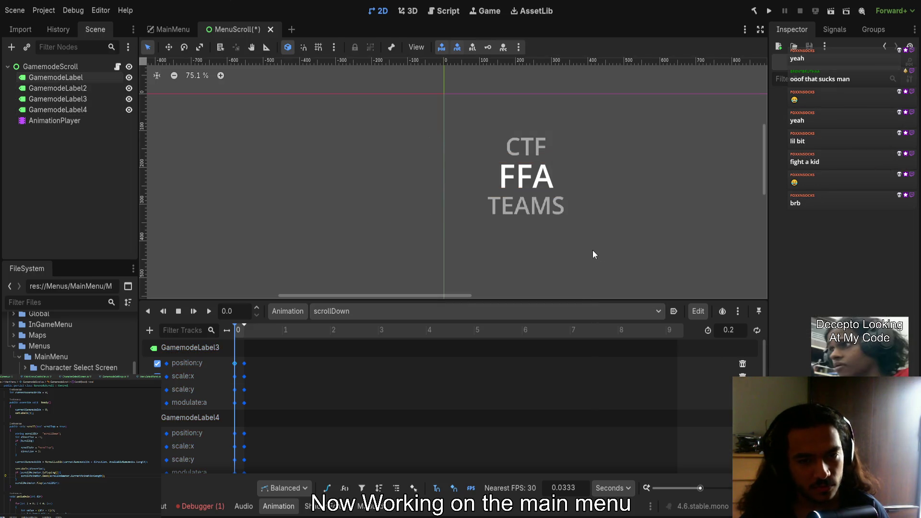
drag(236, 332, 236, 331)
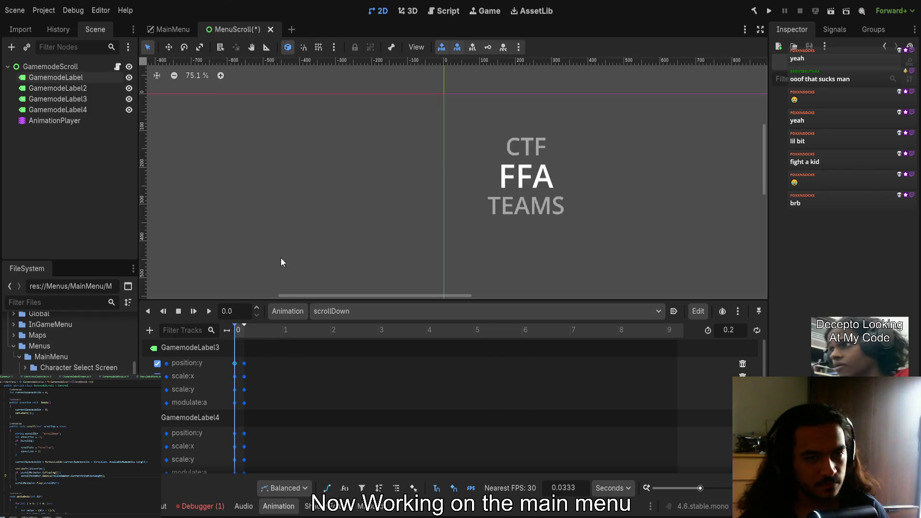
Reselect the four widened labels and drag them back to centre on the origin
click(70, 80)
shift+click(59, 120)
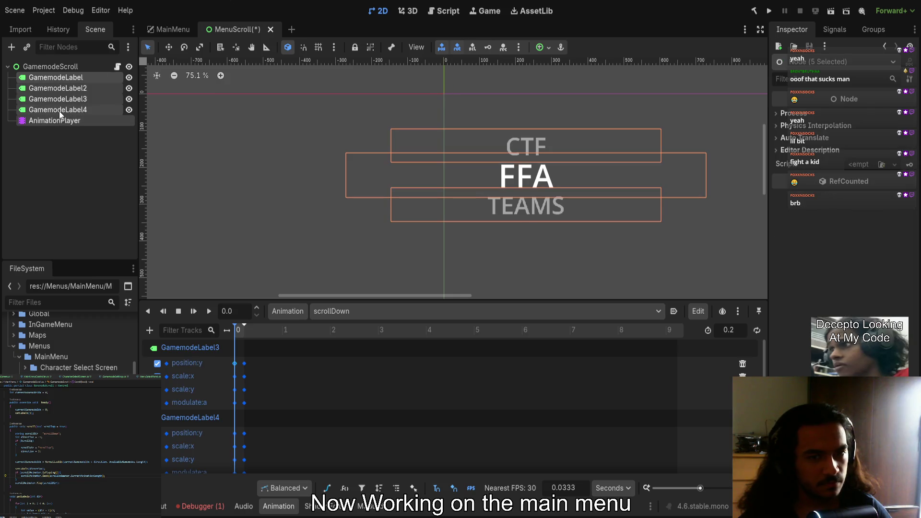
click(59, 110)
shift+click(60, 78)
drag(697, 243, 613, 220)
scroll(517, 218, up, 5)
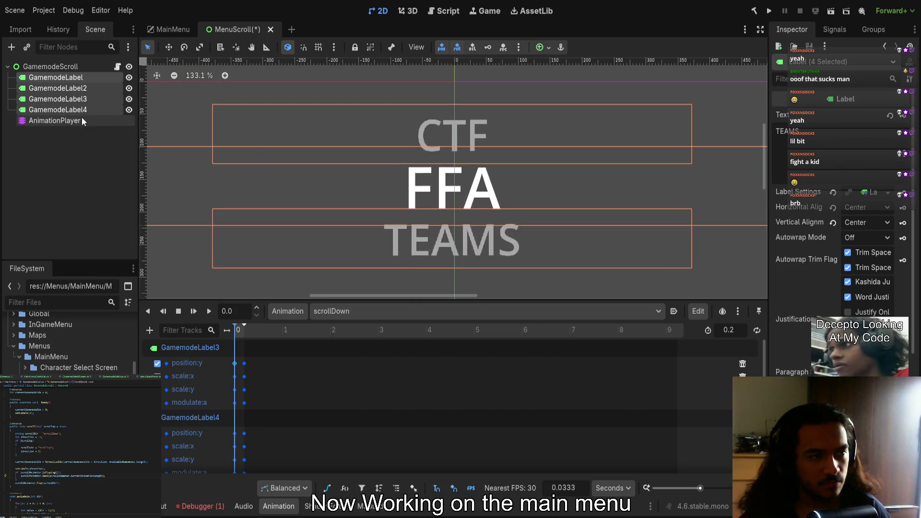
click(62, 99)
shift+click(85, 79)
shift+click(65, 108)
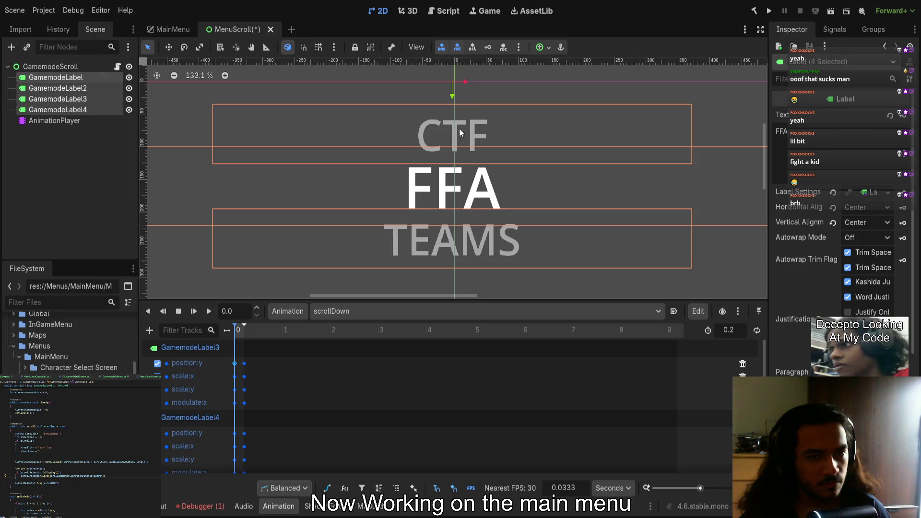
drag(465, 83, 468, 82)
Switch over to the MainMenu scene
scroll(464, 82, up, 10)
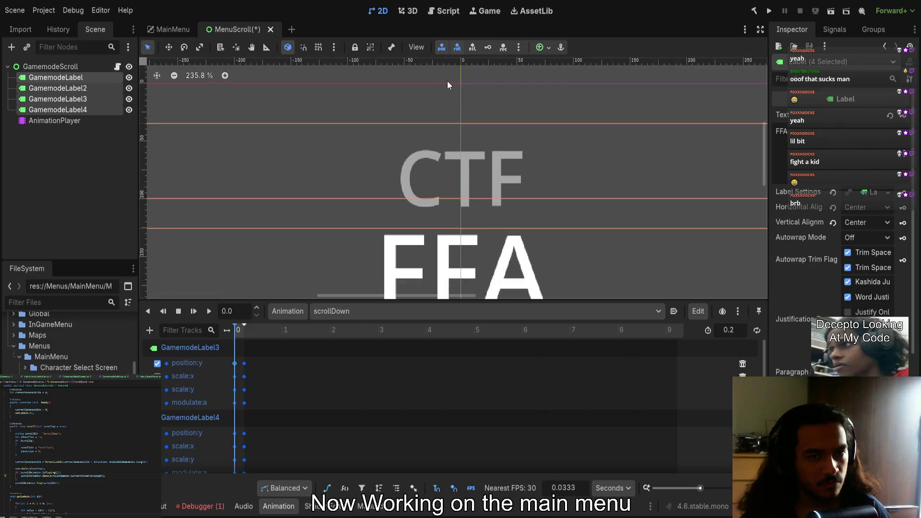
scroll(516, 179, down, 12)
scroll(477, 212, down, 5)
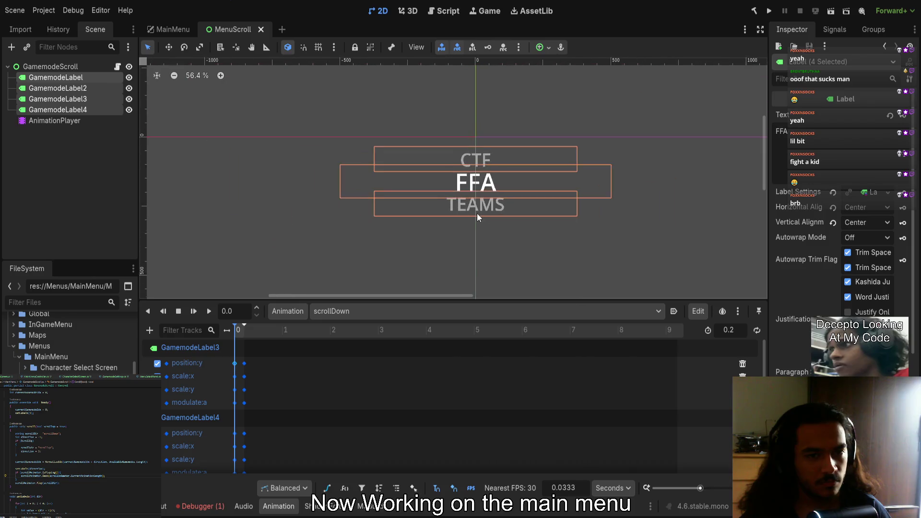
click(165, 29)
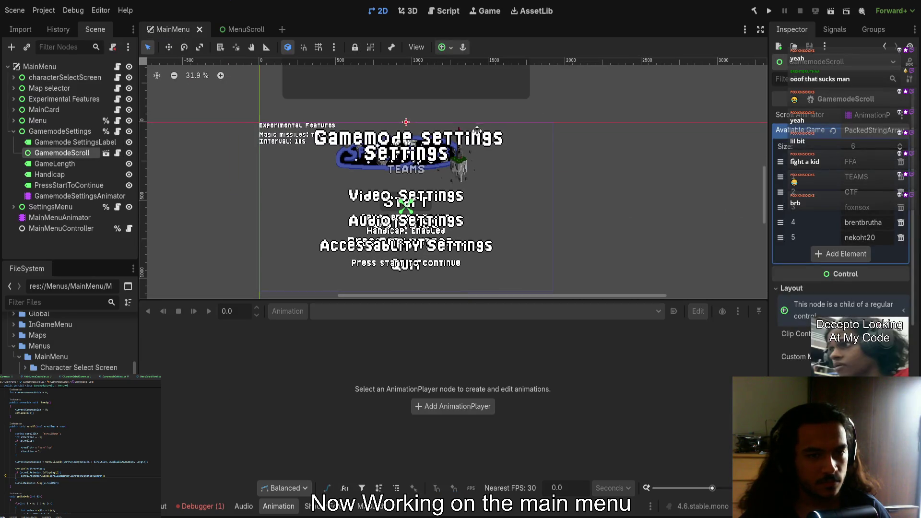
Run the game, cycle the Gamemode Settings list with the arrow keys, then stop with F8
click(769, 10)
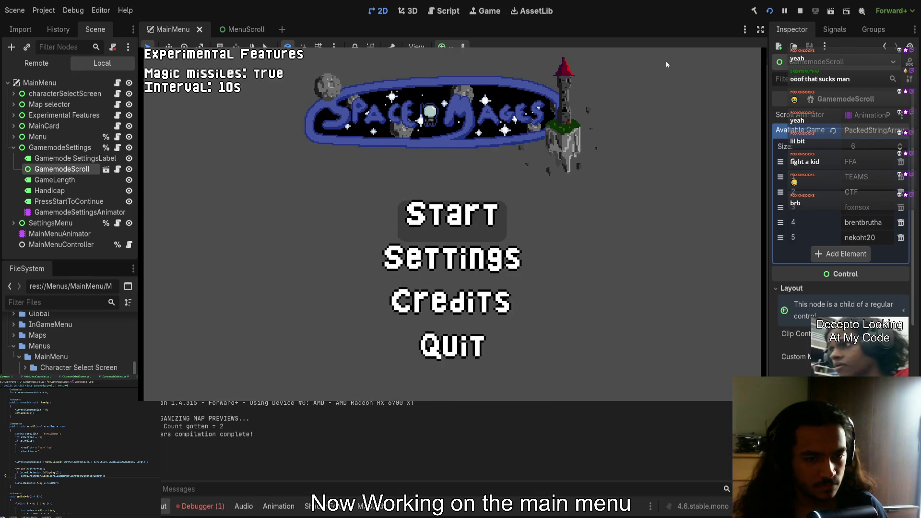
key(Return)
key(Down)
key(Down)
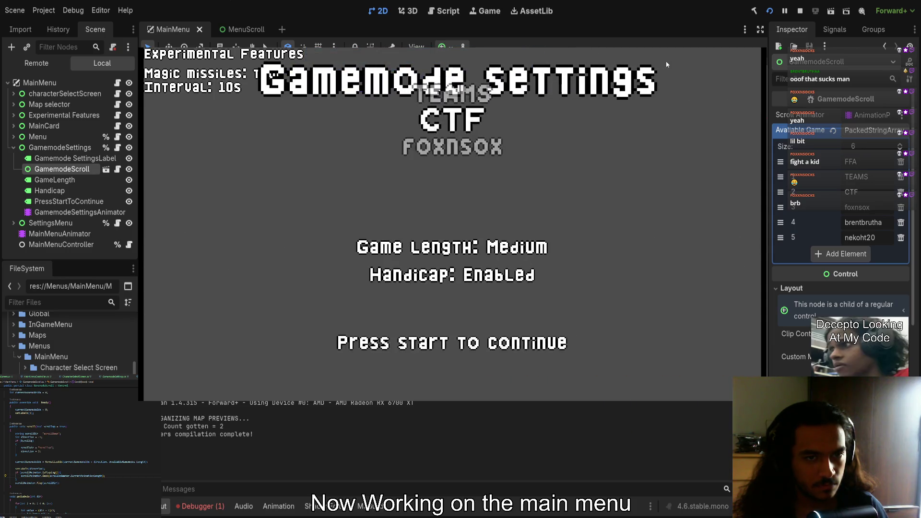
key(Up)
key(Up)
key(Up)
key(Down)
key(Down)
key(Up)
key(Up)
key(Up)
key(Up)
key(Down)
key(Up)
key(Up)
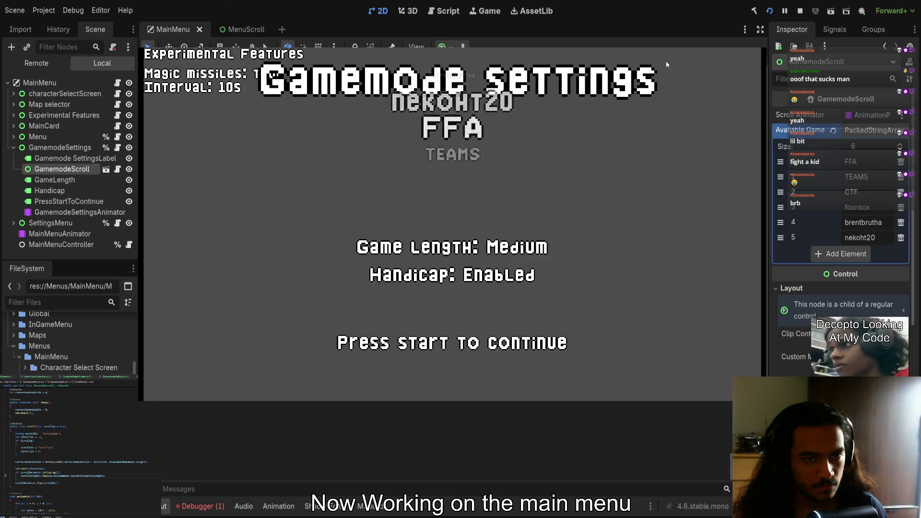
key(Down)
key(Down)
key(F8)
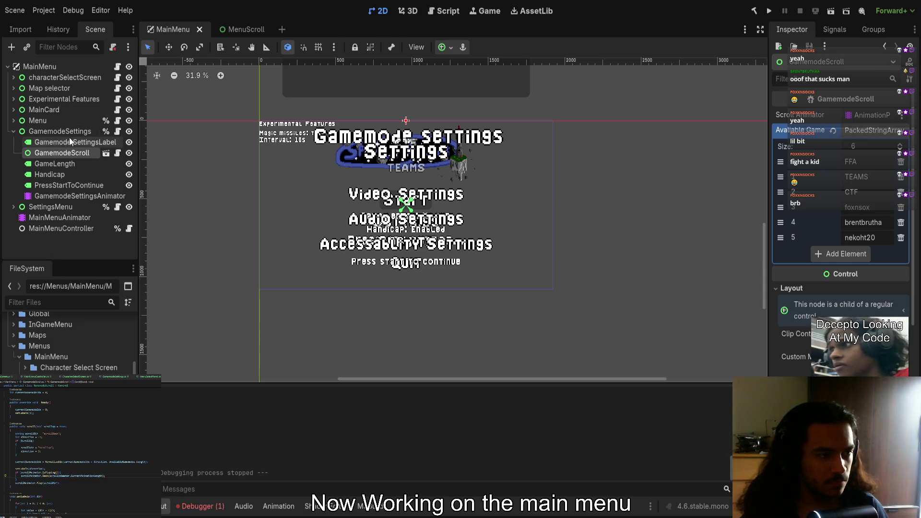
click(52, 194)
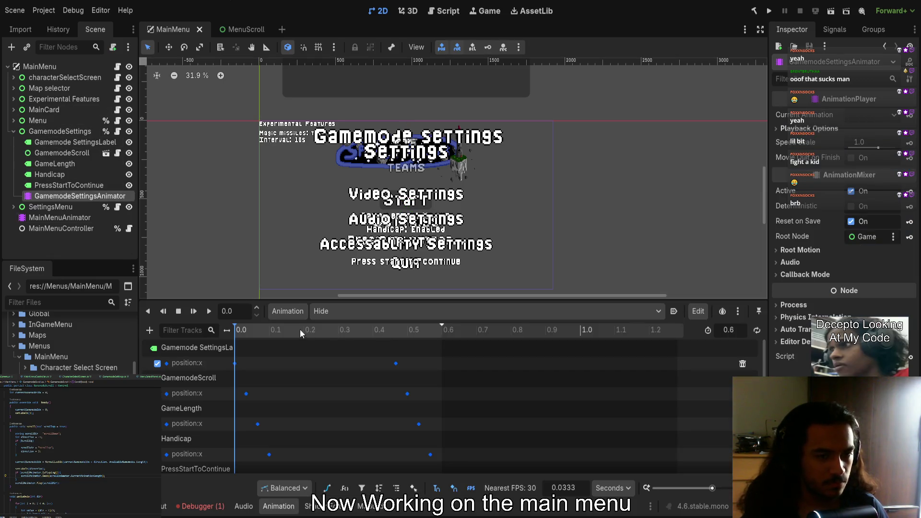
drag(300, 329, 442, 329)
scroll(566, 148, right, 5)
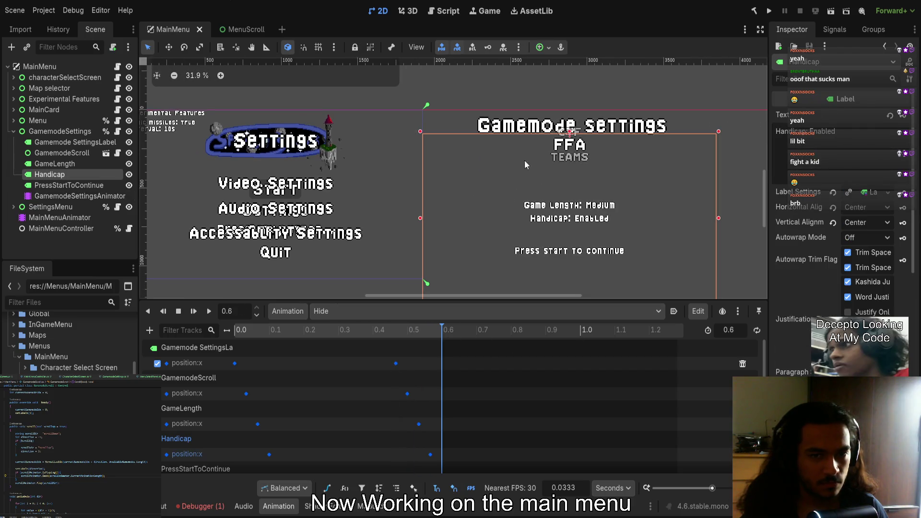
click(67, 152)
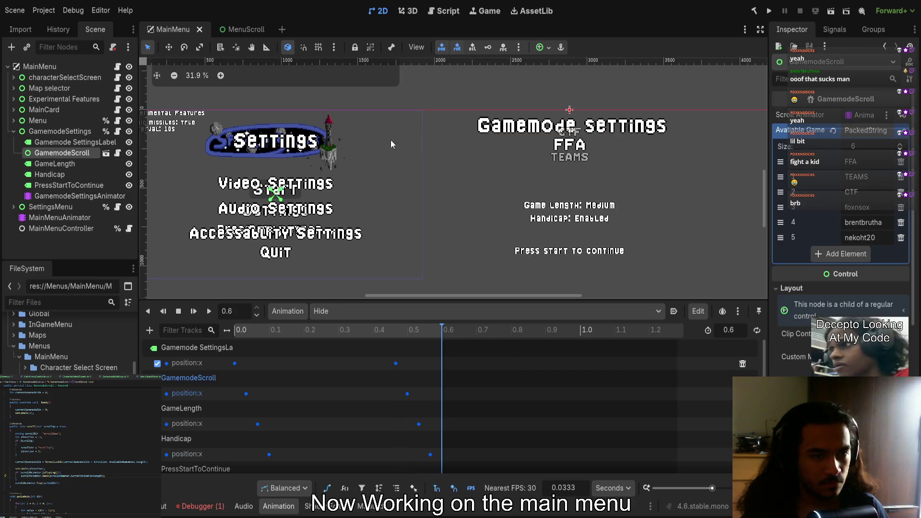
drag(571, 127, 571, 143)
key(F5)
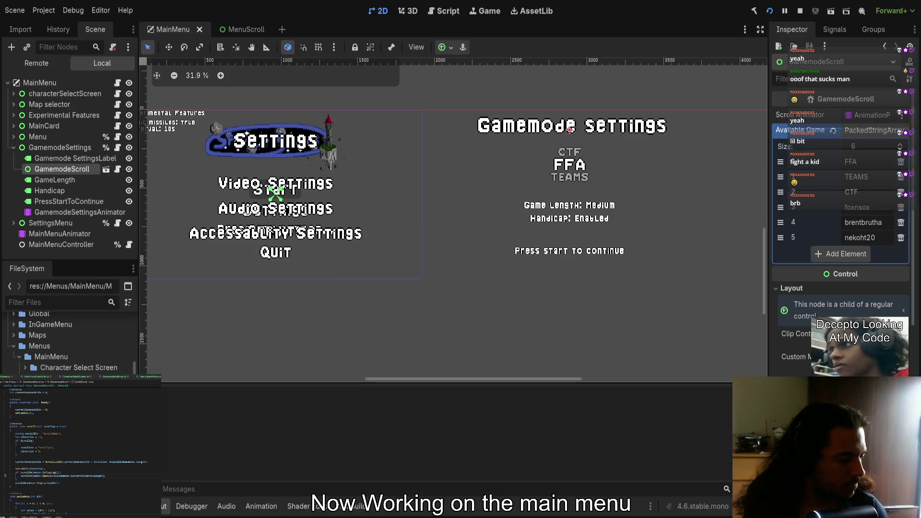
key(Return)
key(Up)
key(Up)
key(Return)
key(Down)
key(Down)
key(Up)
key(Down)
key(Down)
key(Down)
key(Down)
key(Down)
key(Down)
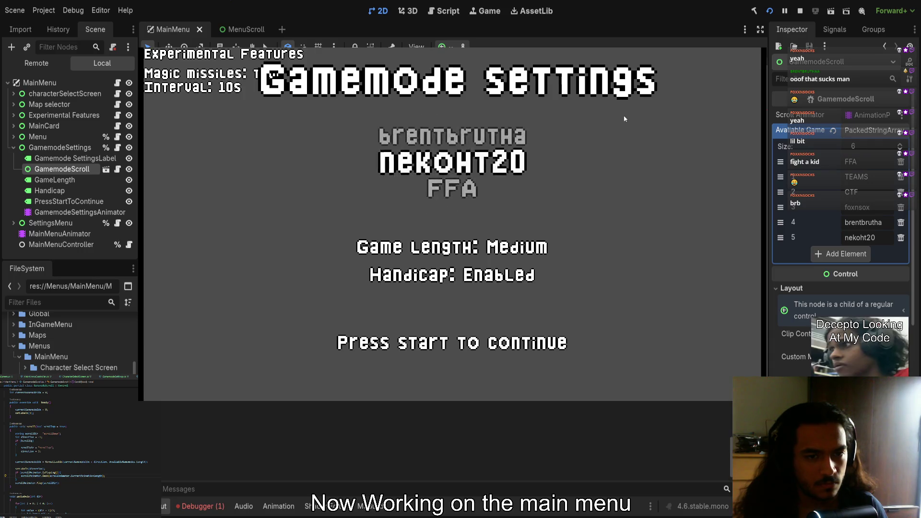
key(Down)
key(Down)
key(Down)
key(Down)
key(Down)
key(Up)
key(Down)
key(Down)
key(Down)
key(Down)
key(Down)
key(Down)
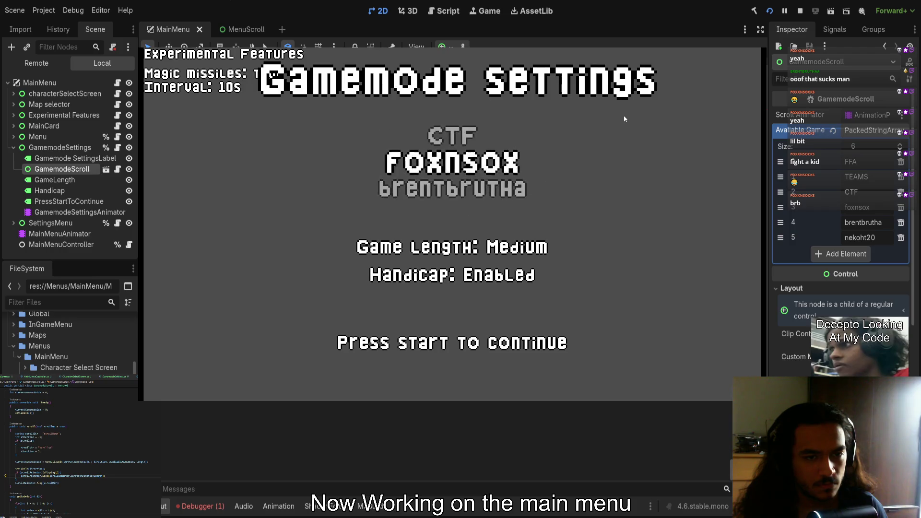
key(Down)
key(Down)
key(Down)
key(Down)
key(Down)
key(Down)
key(Down)
key(Down)
key(Down)
key(Down)
key(Down)
key(Down)
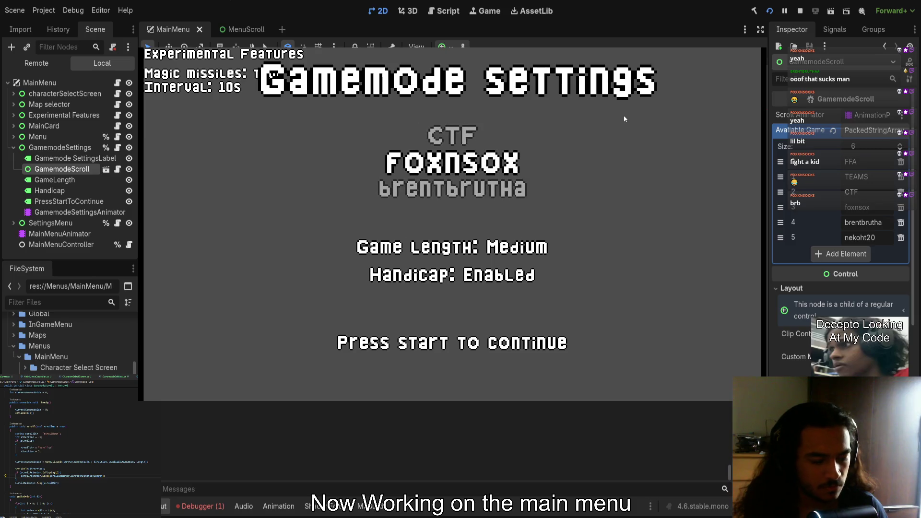
key(F8)
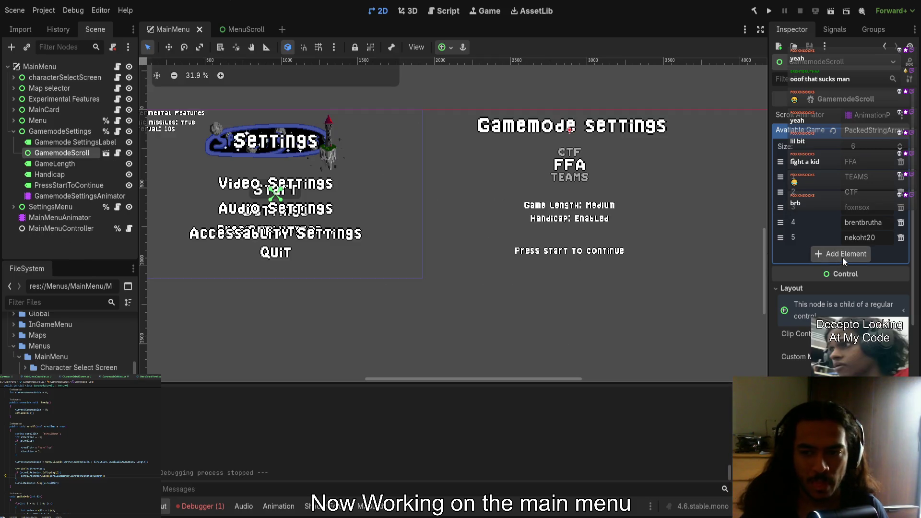
Delete array elements 5, 4 and 3 so Available Gamemodes holds FFA, TEAMS and CTF, then save MainMenu
click(901, 238)
click(900, 222)
click(900, 207)
key(ctrl+s)
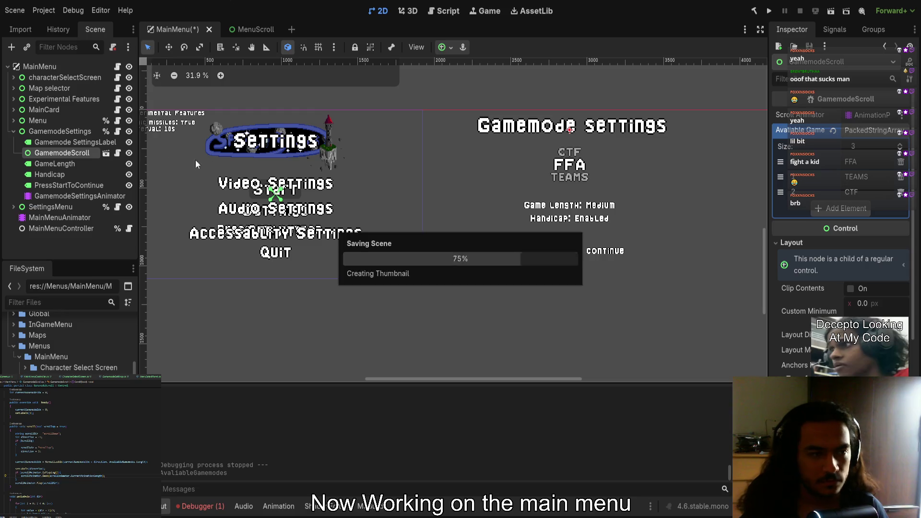
Change scroll()'s return type from void to string and add a return line after the animation call
double_click(87, 475)
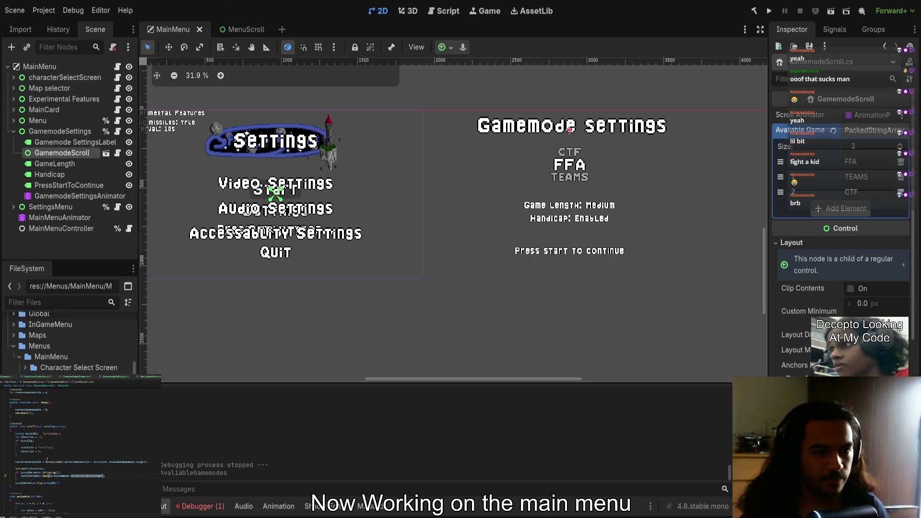
double_click(22, 427)
text(string)
key(Return)
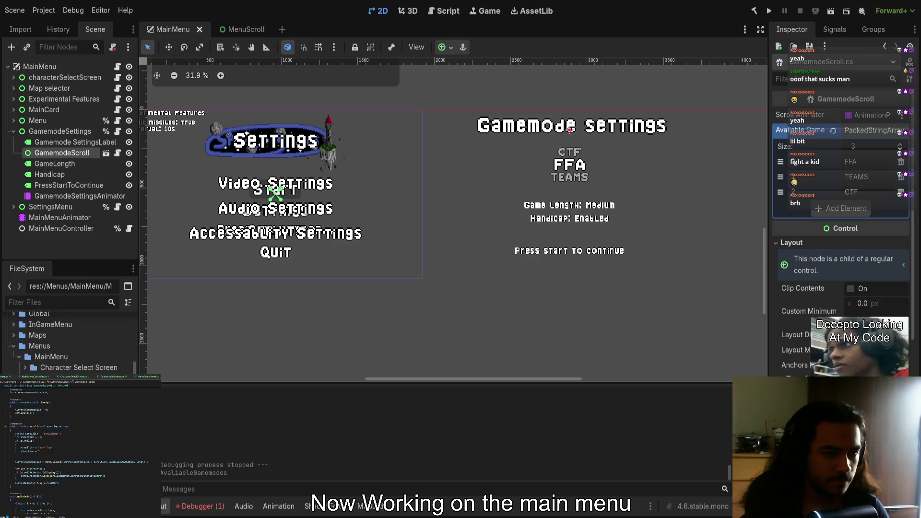
key(Return)
text(return)
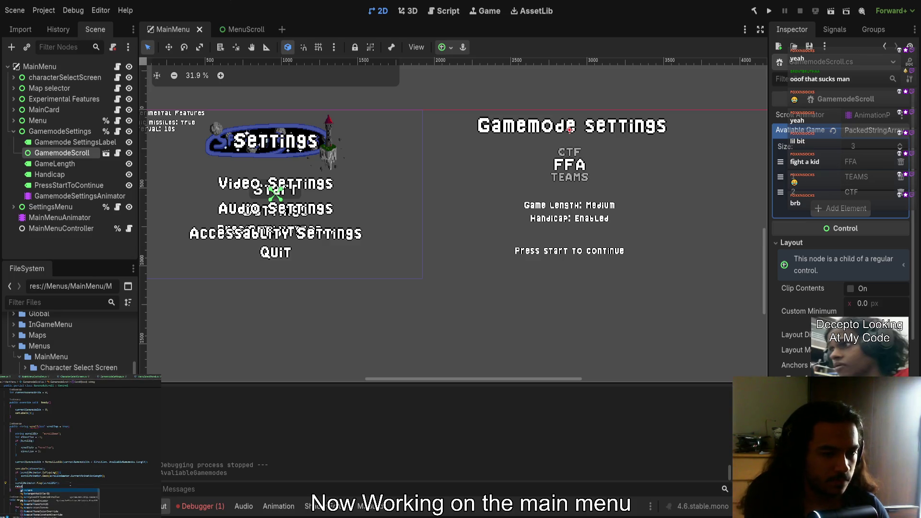
text(;)
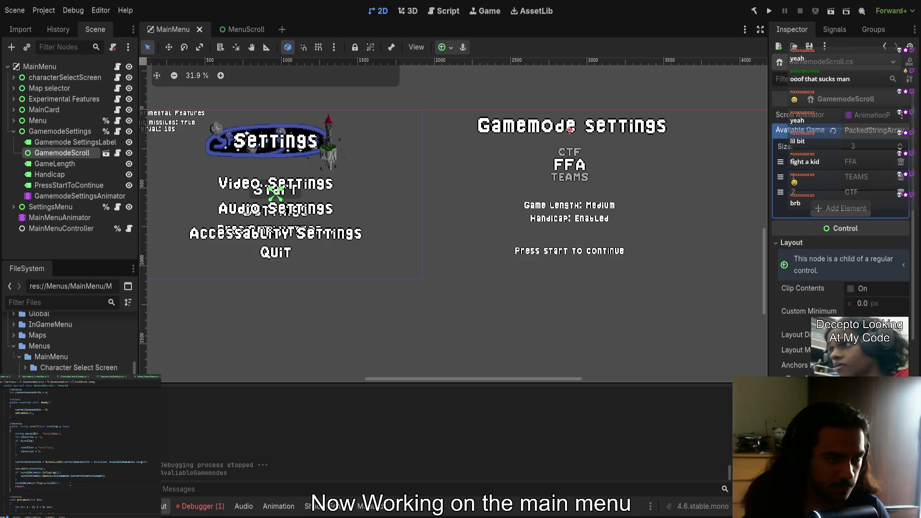
Write the return of AvailableGamemodes[currentGamemodeIdx] in scroll() and check where AvailableGamemodes is used
scroll(68, 461, up, 3)
scroll(69, 462, down, 2)
text(return scrolAvailableGamemodes.)
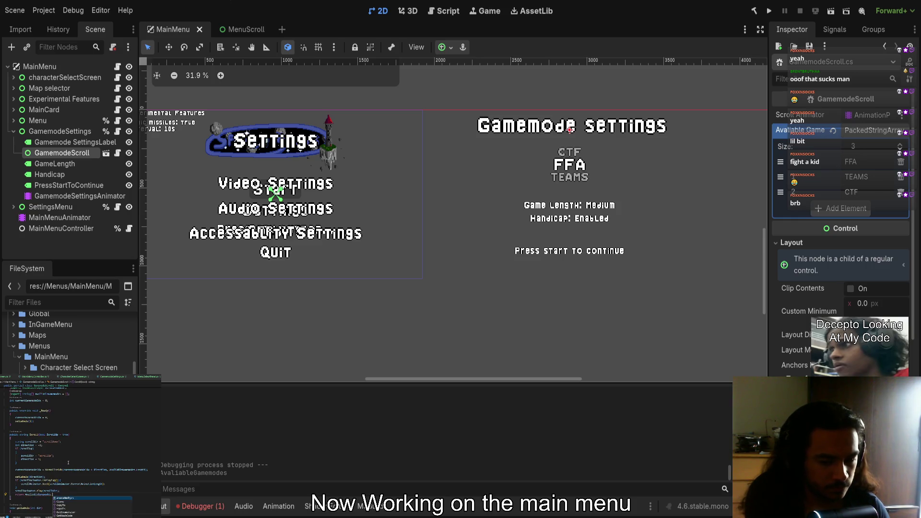
text(Length)
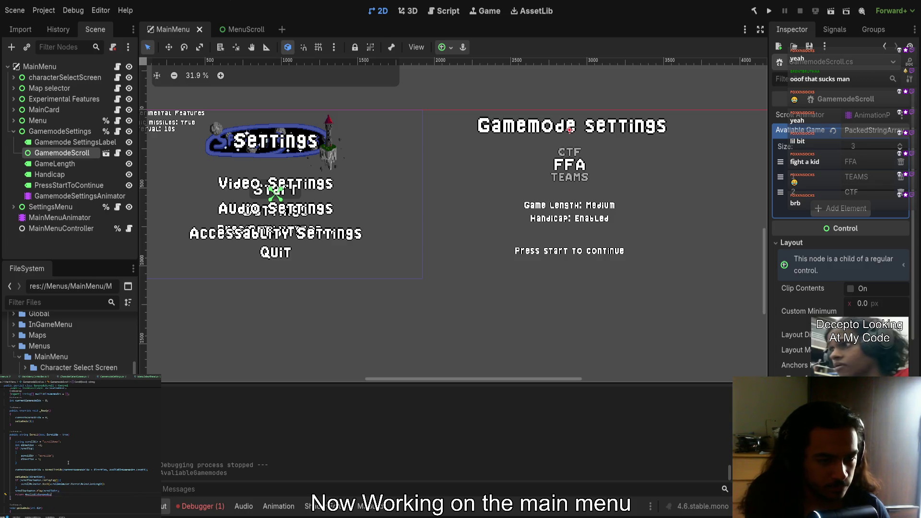
text(c)
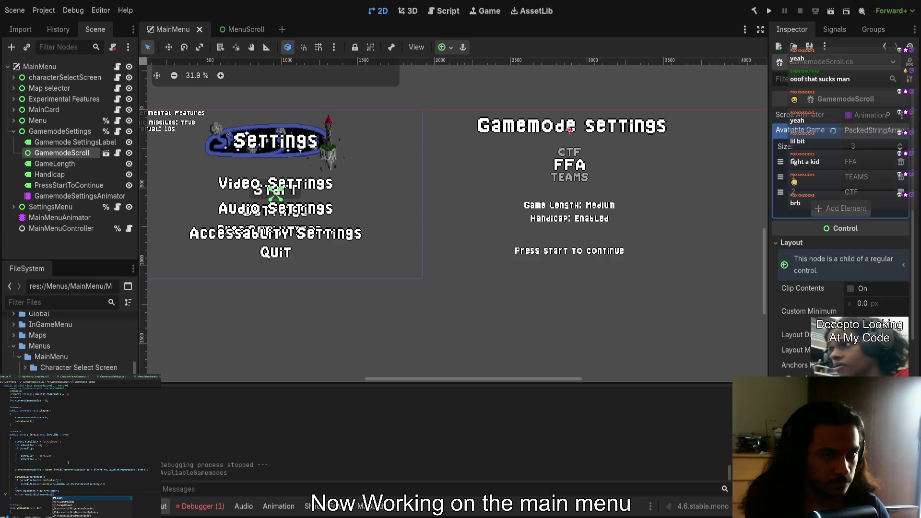
text(urrentGamemodeIdx])
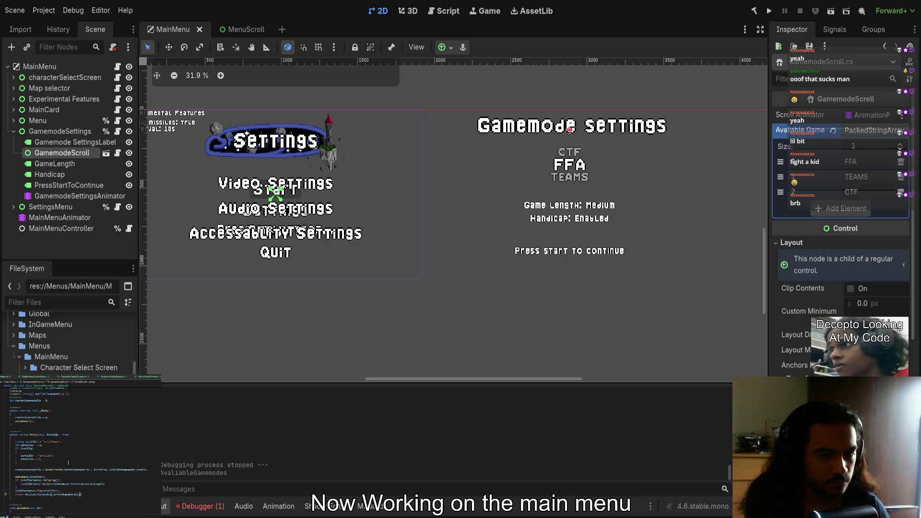
scroll(68, 462, up, 2)
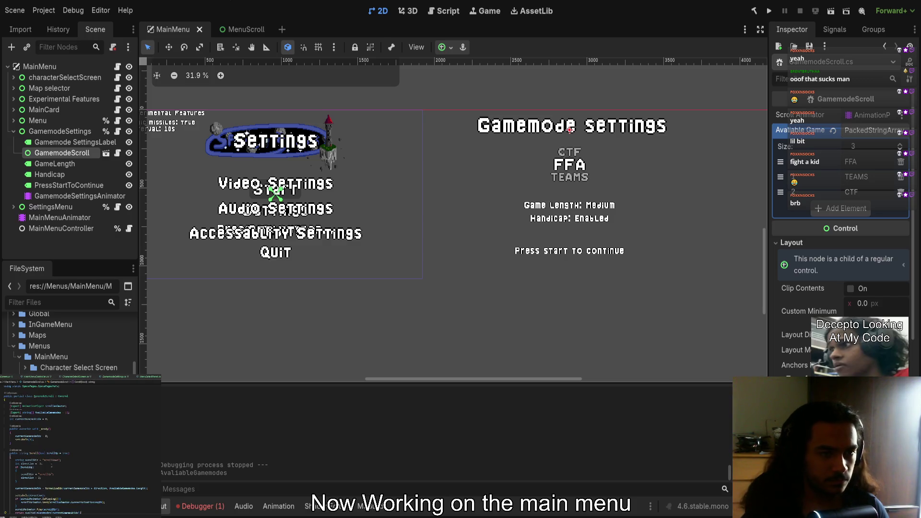
click(48, 413)
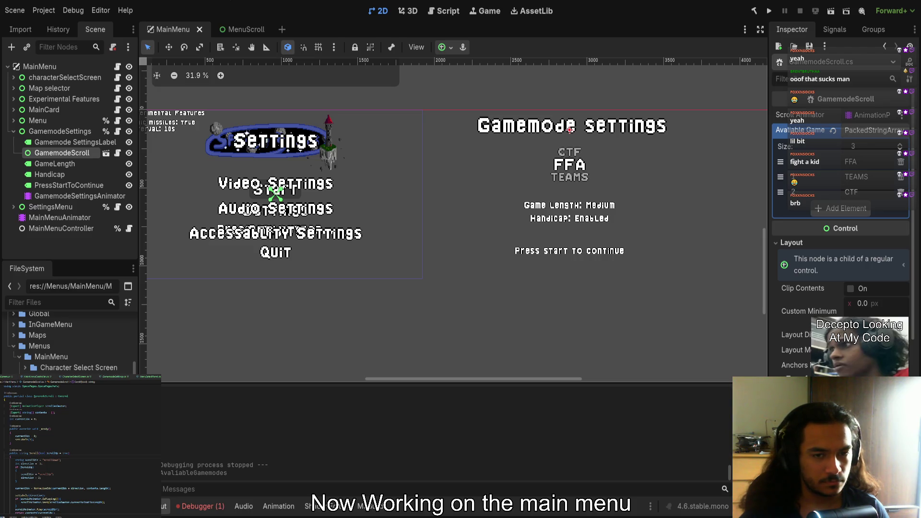
scroll(523, 230, left, 3)
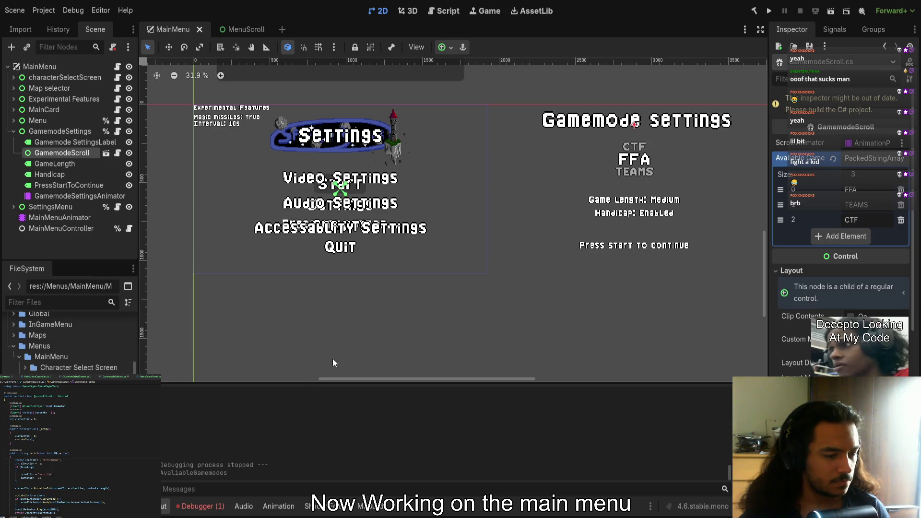
Inspect the NullReferenceException in the Debugger's Errors list and jump to its source code
click(196, 503)
click(342, 422)
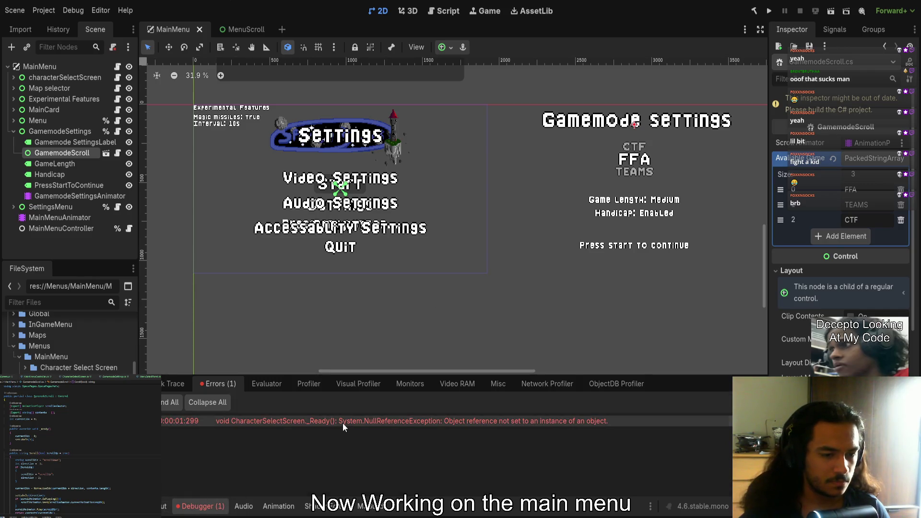
scroll(302, 280, left, 3)
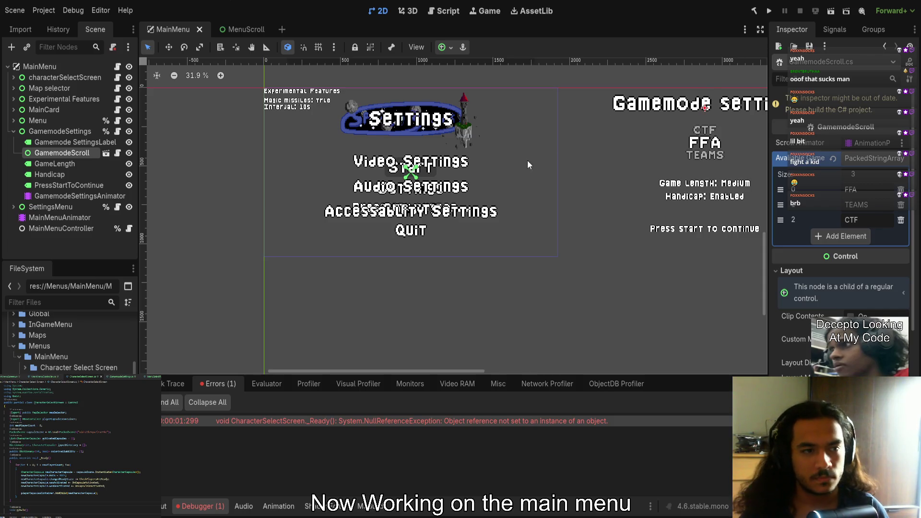
Select the GamemodeScroll node in the Scene tree and open its attached script
double_click(74, 140)
click(75, 133)
click(71, 154)
double_click(71, 154)
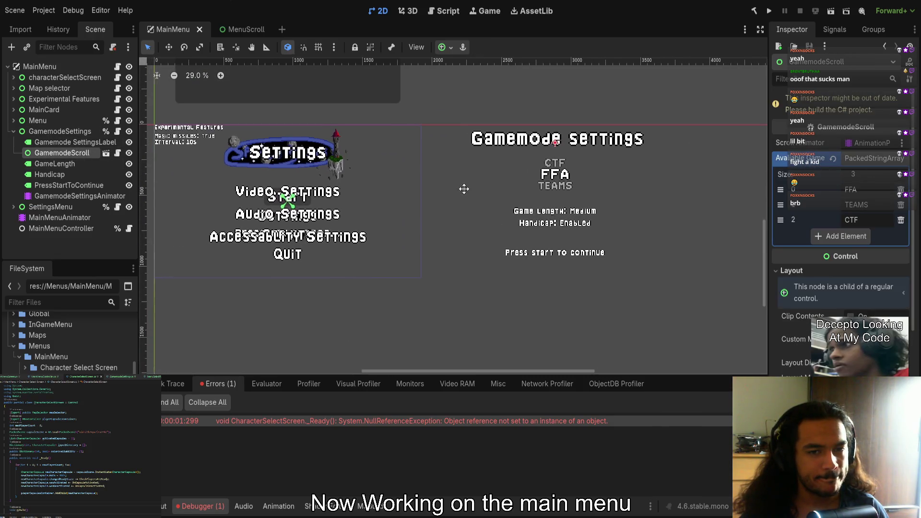
click(118, 154)
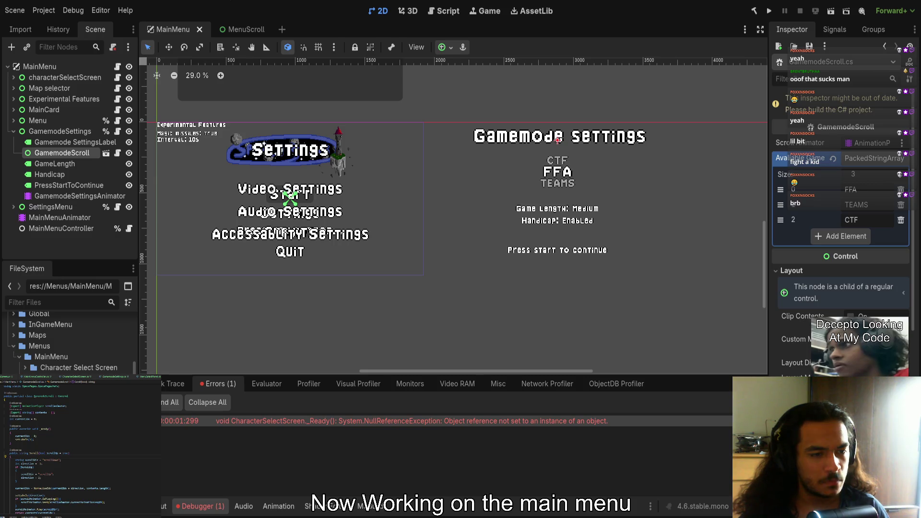
Select the GamemodeSettings node to show its scroll, animator and main menu screen references in the Inspector
click(79, 130)
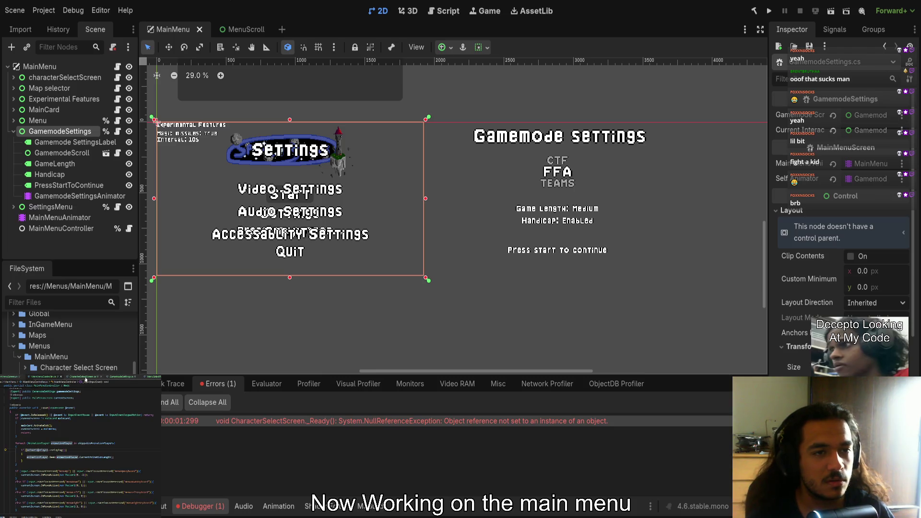
In GamemodeSettings.cs, peek MainMenuScreen's definition, delete the blank line in _Ready, and run the game
click(123, 378)
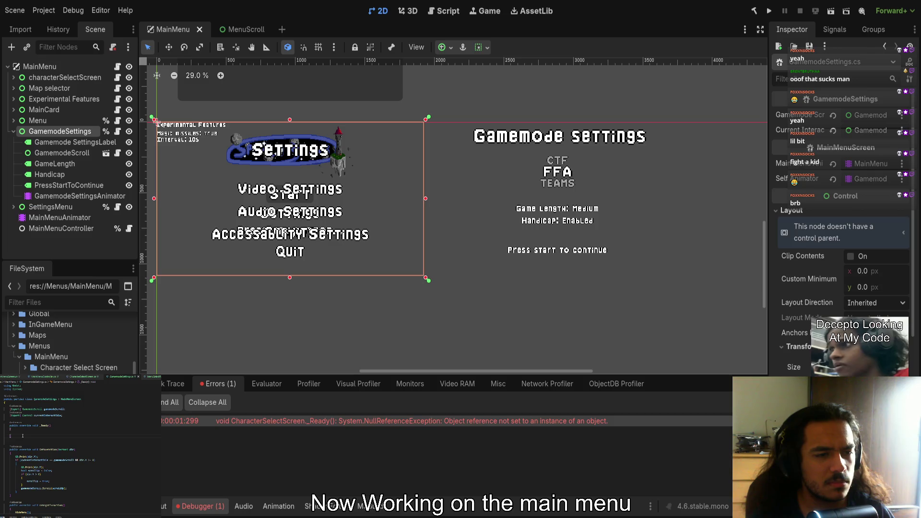
ctrl+click(70, 399)
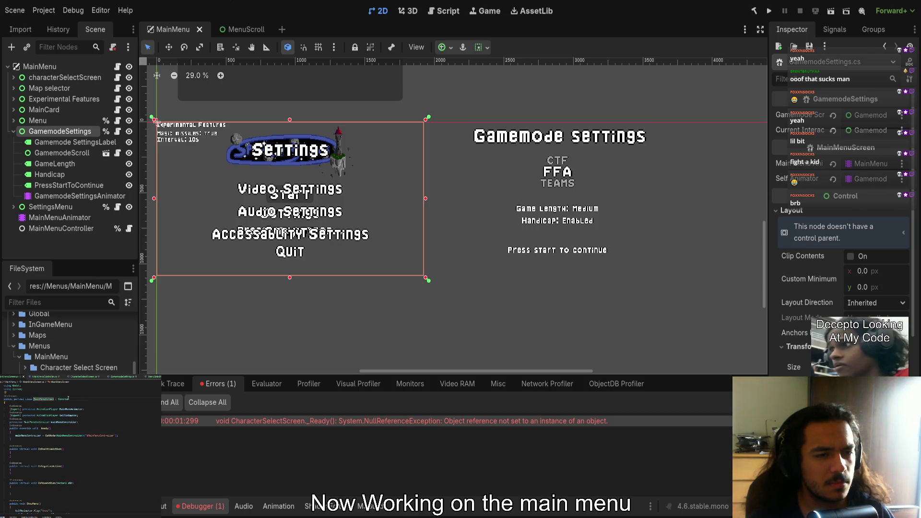
key(ctrl+minus)
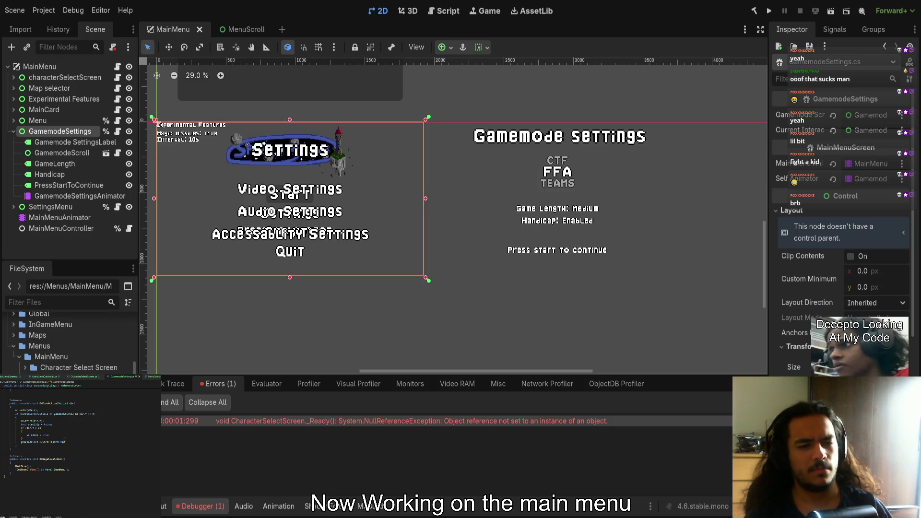
click(45, 434)
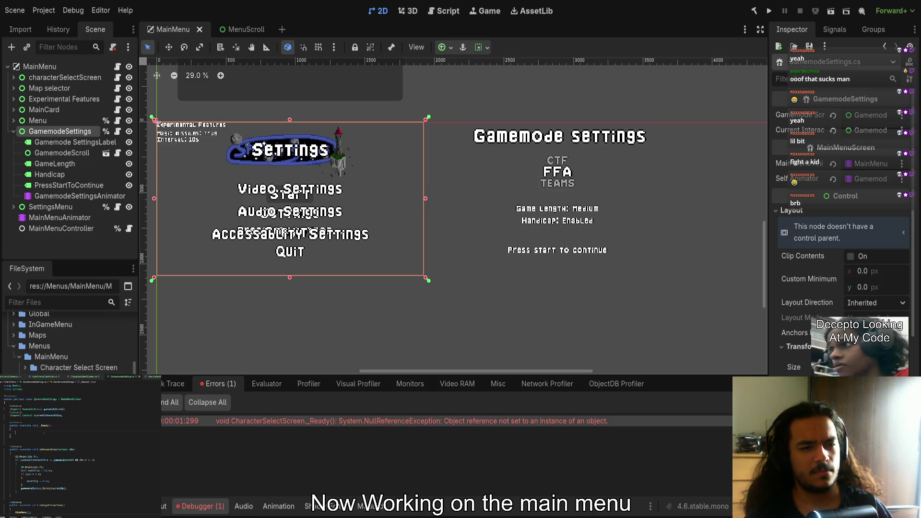
key(BackSpace)
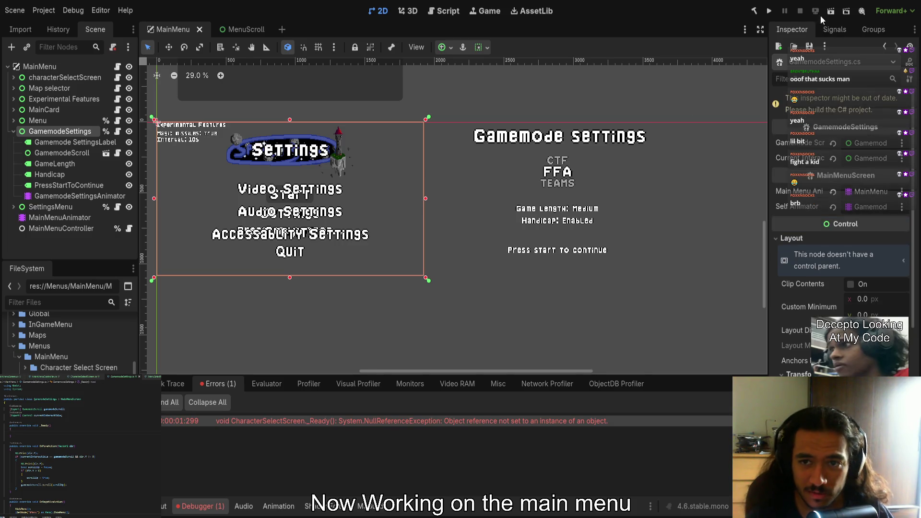
click(775, 11)
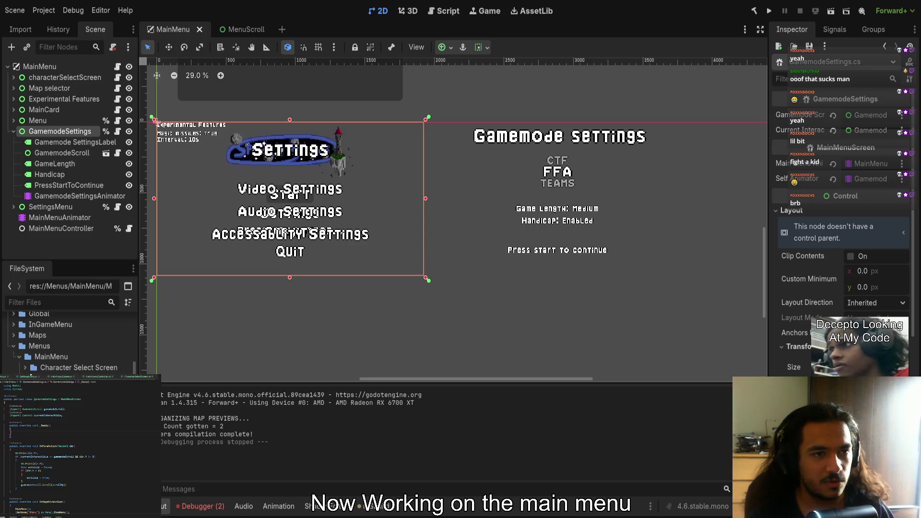
Replace two lines in SettingsMenu's _Ready with menuSelectPanel = SetMenuSelectPanel();
click(31, 377)
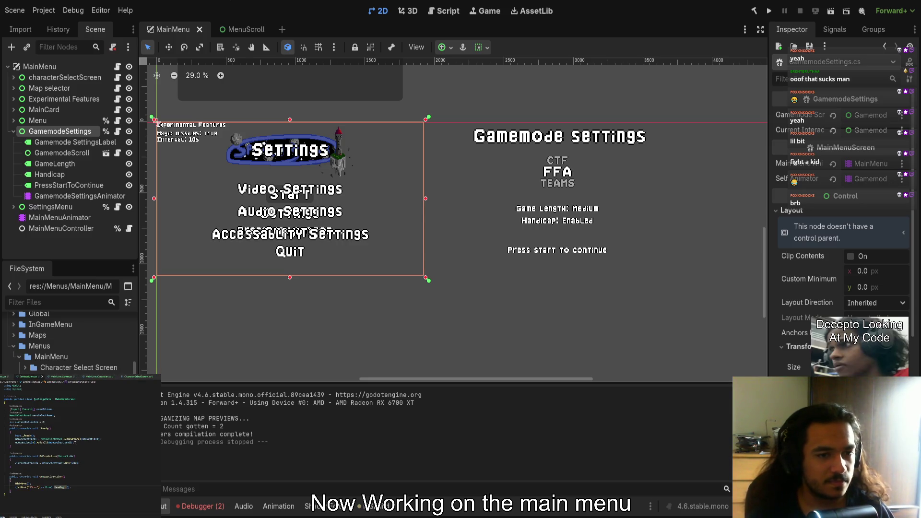
drag(15, 438, 74, 442)
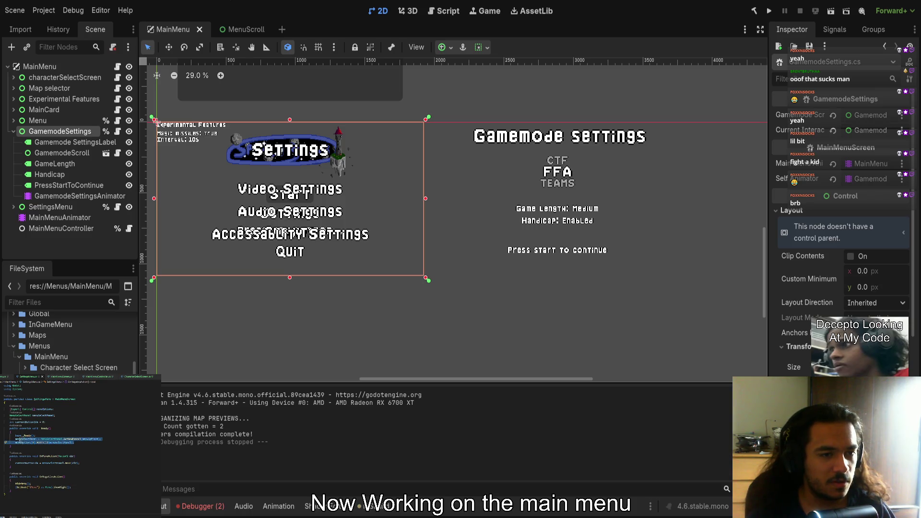
key(BackSpace)
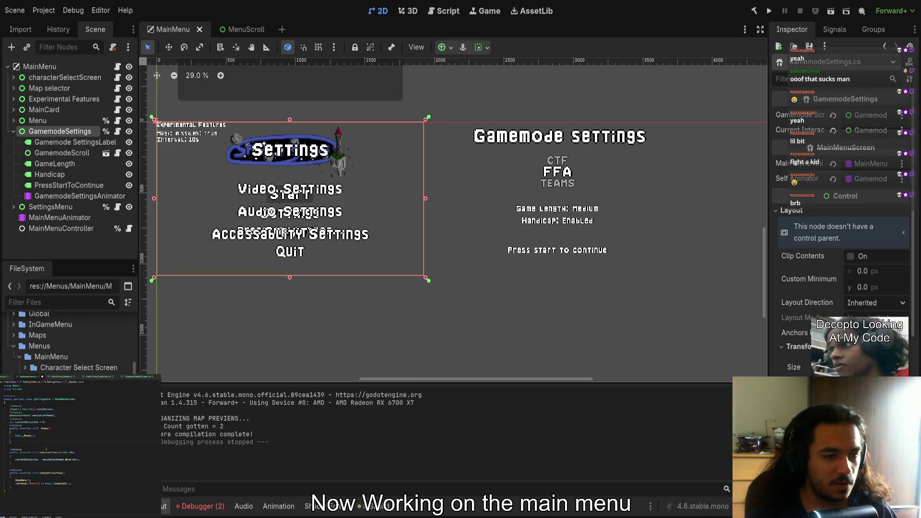
text(Set)
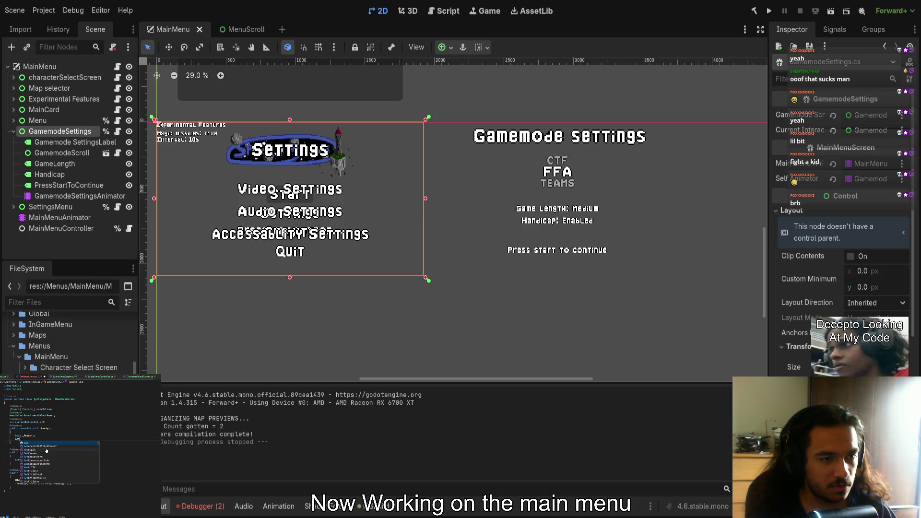
text(Menu)
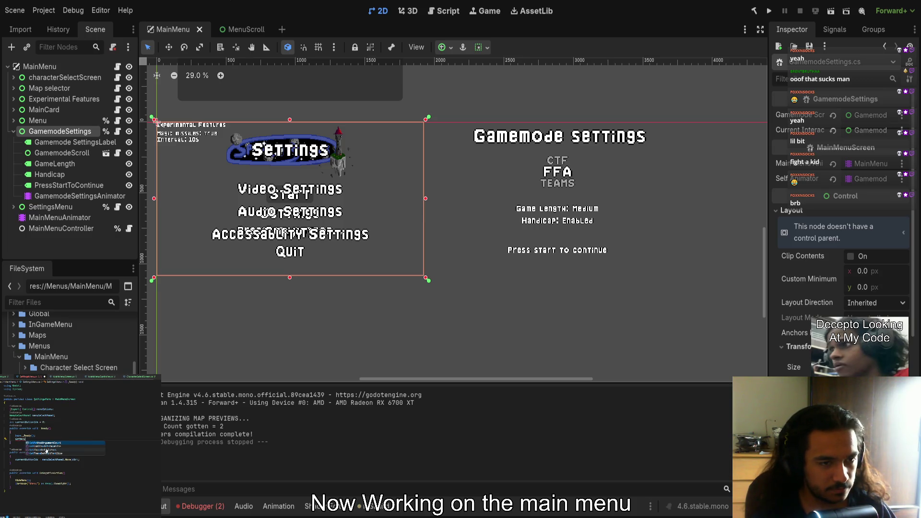
key(Return)
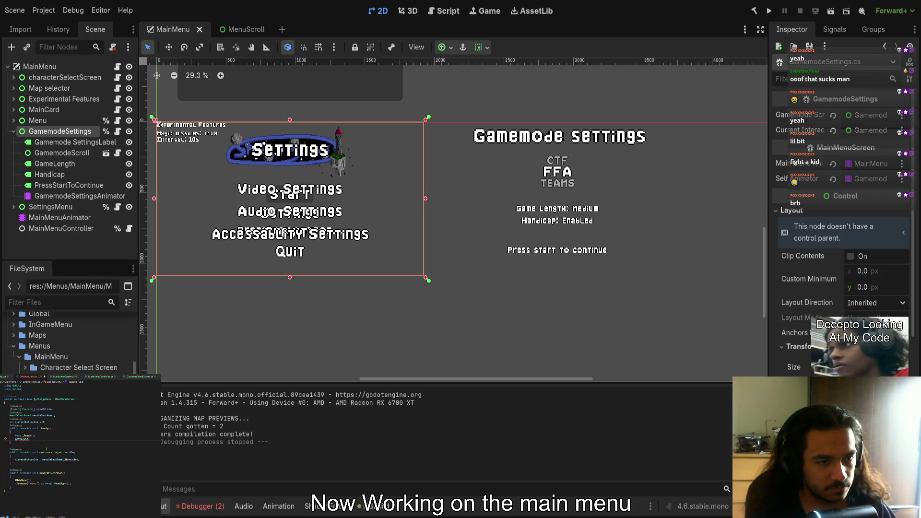
text(Pa)
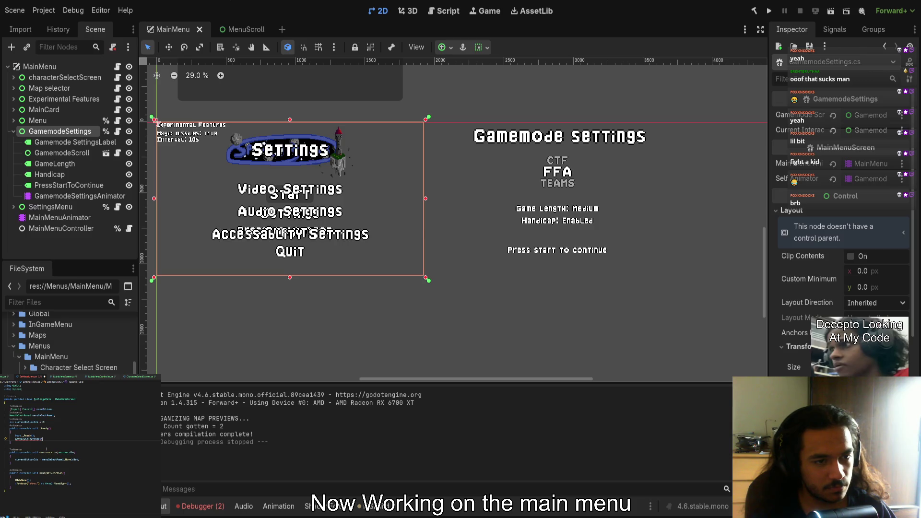
text(nel)
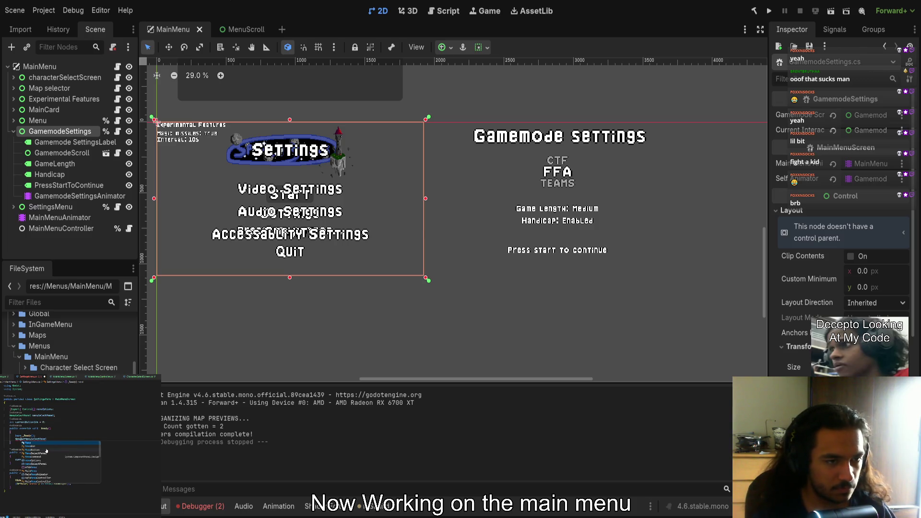
key(Return)
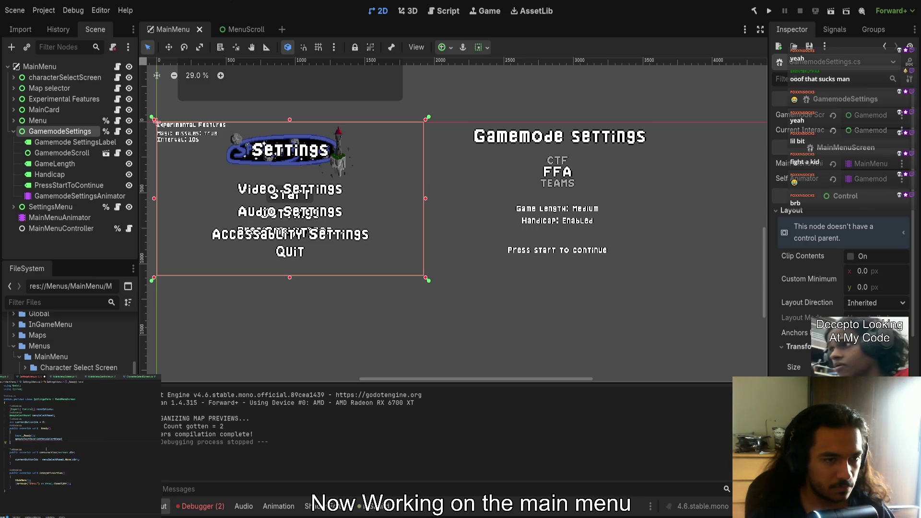
text(= )
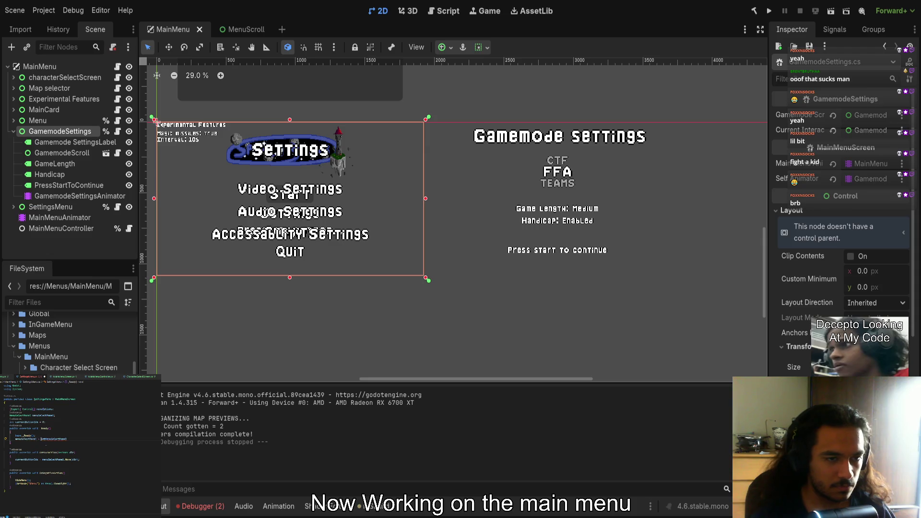
text(();)
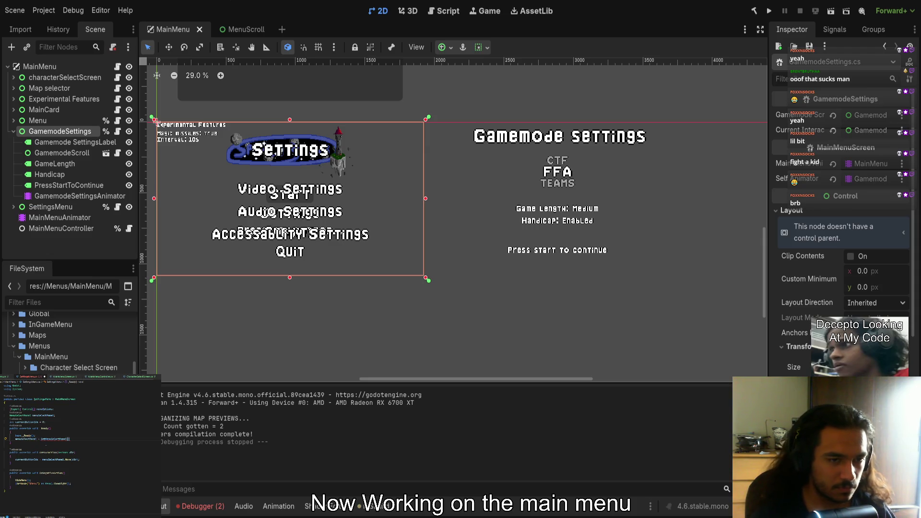
key(shift+Left)
key(shift+Left)
key(shift+Left)
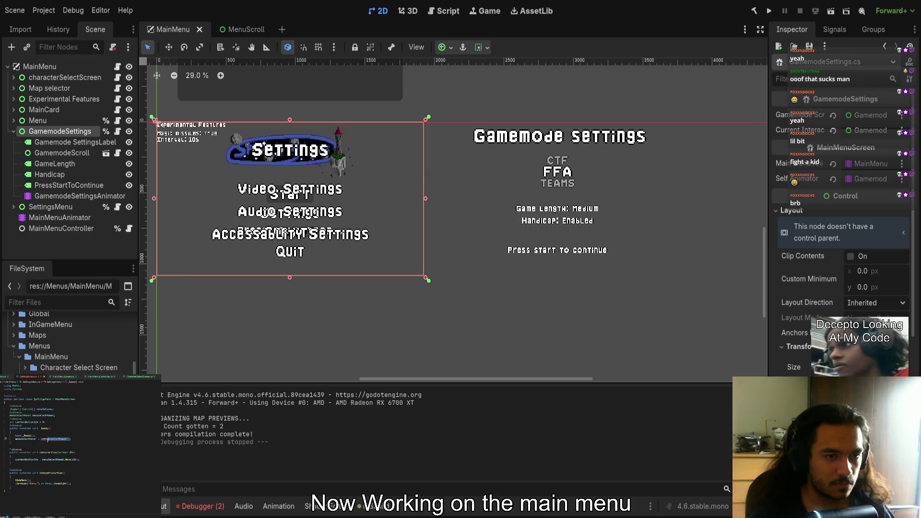
In MainMenuScreen.cs, start a new protected member declaration below HideMenu
ctrl+click(61, 399)
scroll(29, 422, down, 3)
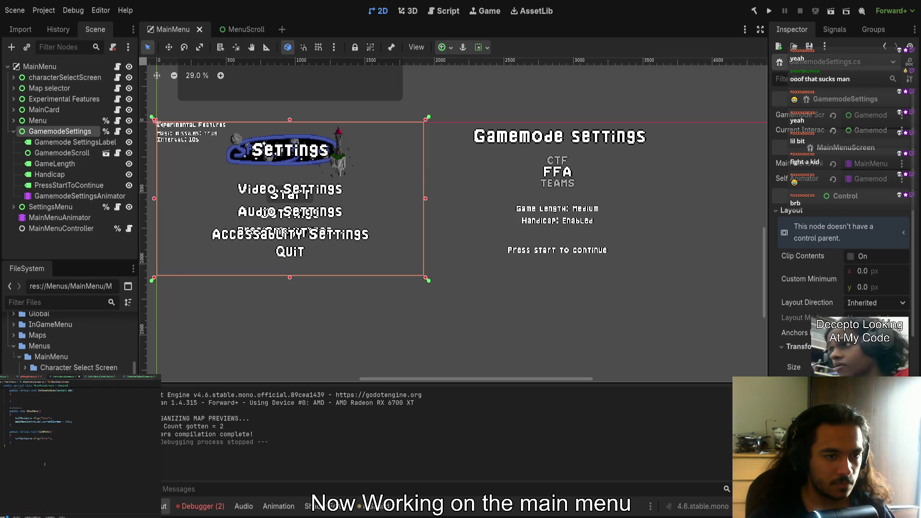
key(Return)
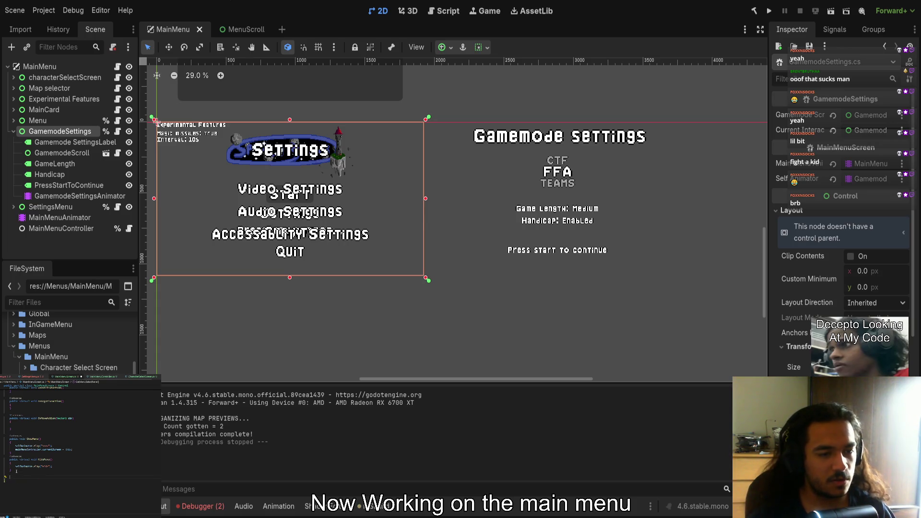
text(m)
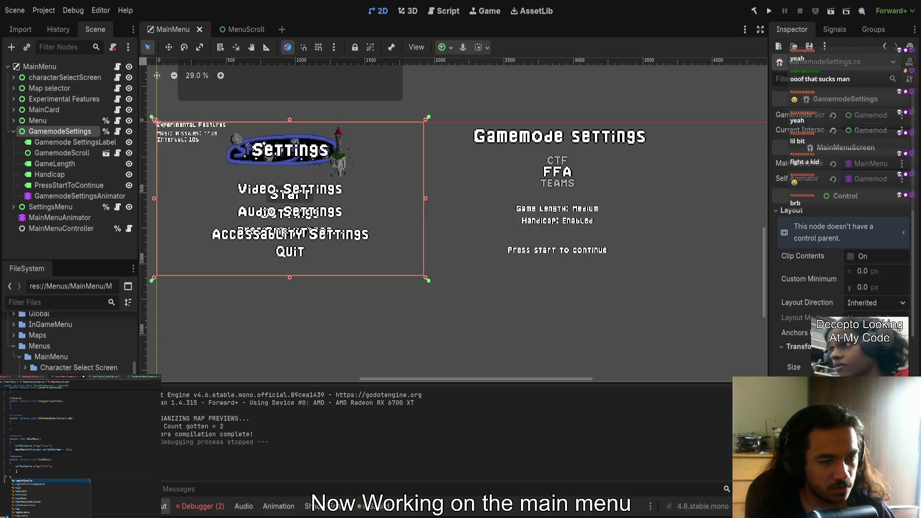
text(enu)
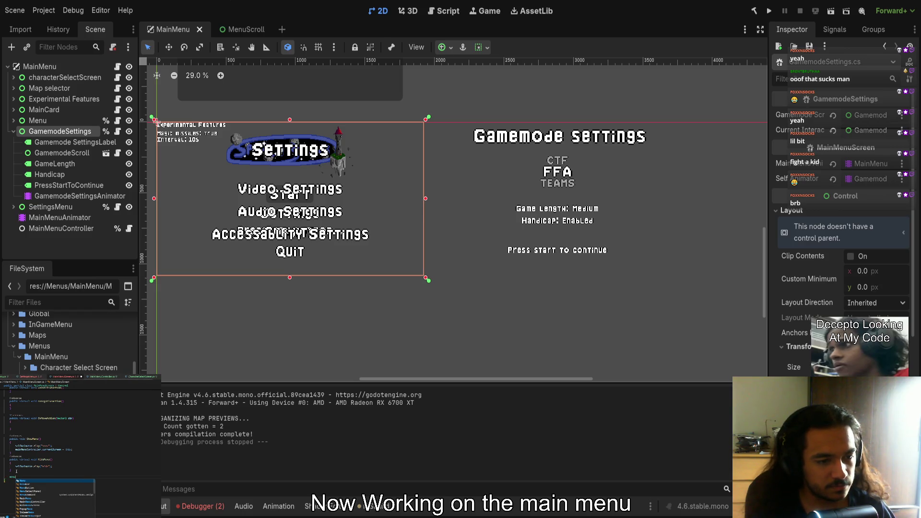
key(Down)
key(Down)
key(Return)
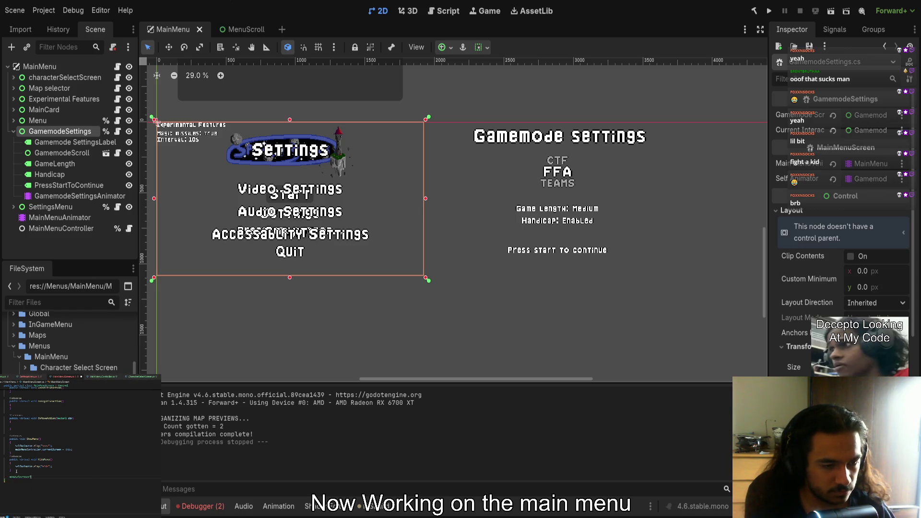
text(p)
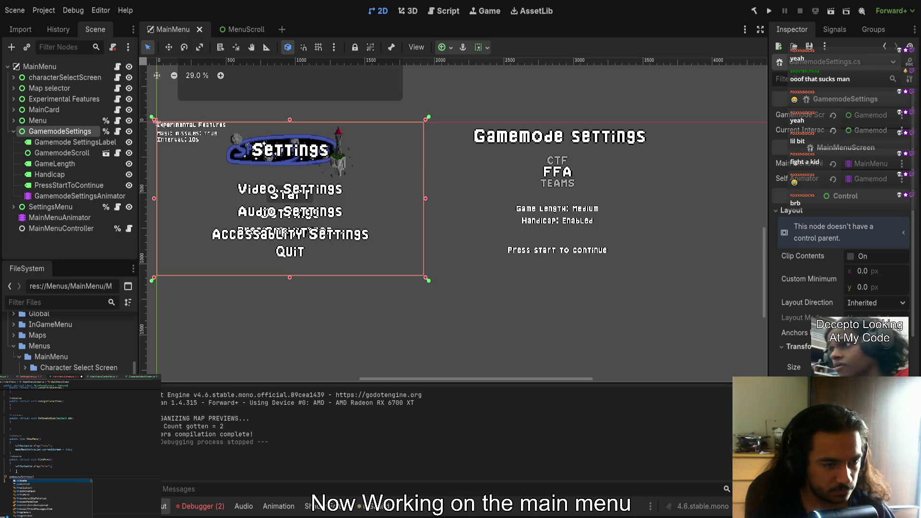
key(Return)
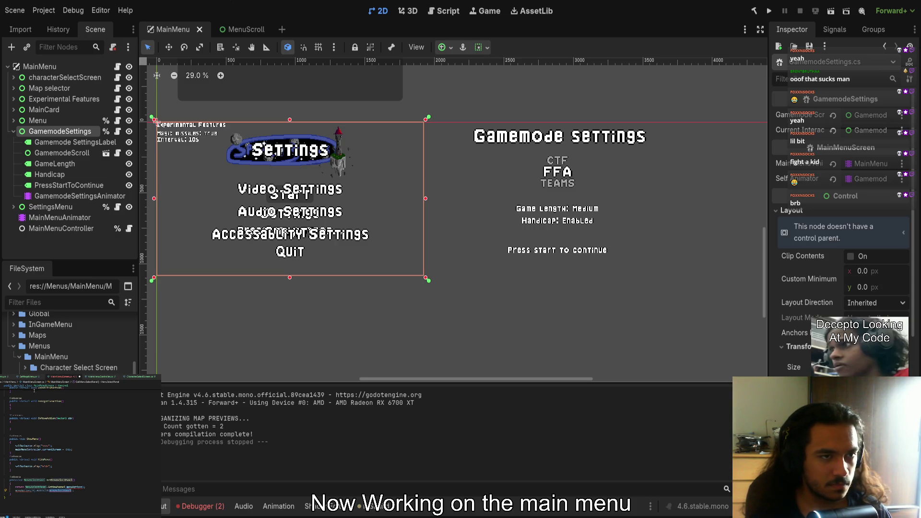
Check SettingsMenu's MenuSelectPanel field, then type if(loseSelectorPanel) in MainMenuScreen's _Ready
click(30, 377)
drag(59, 415, 4, 415)
ctrl+click(60, 398)
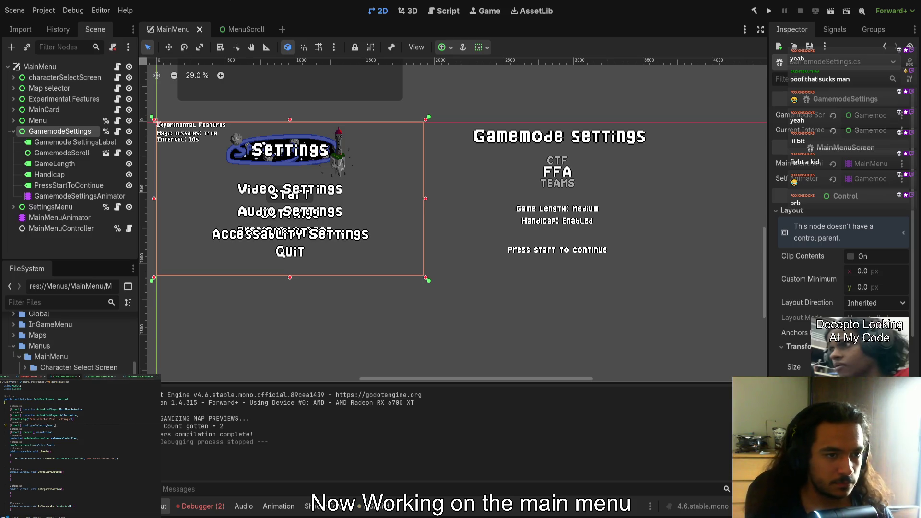
text(if(loseSelectorPanel))
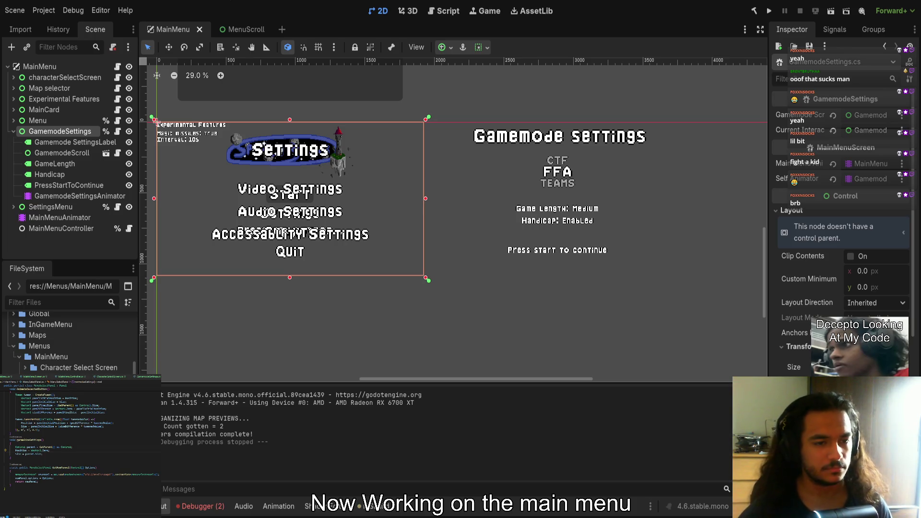
scroll(466, 197, right, 3)
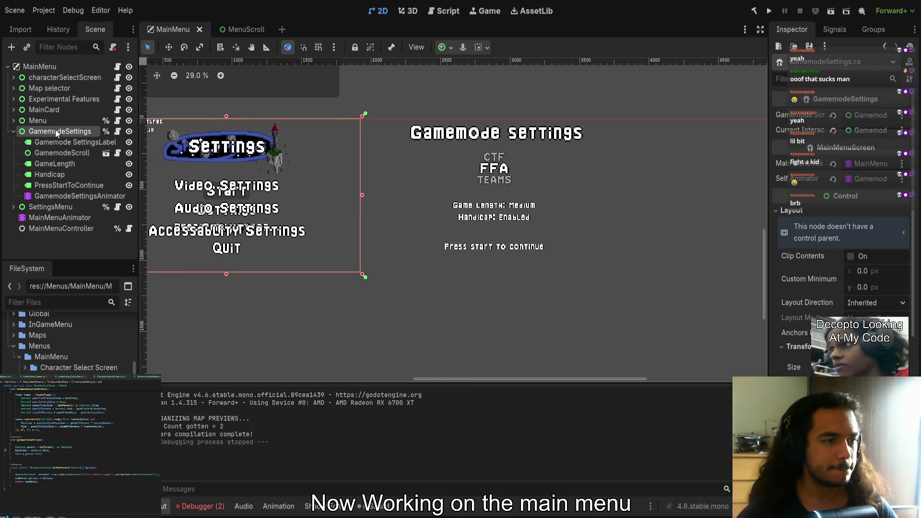
Build the .NET project, collapse the Inspector's Layout section, and start the build again
click(753, 13)
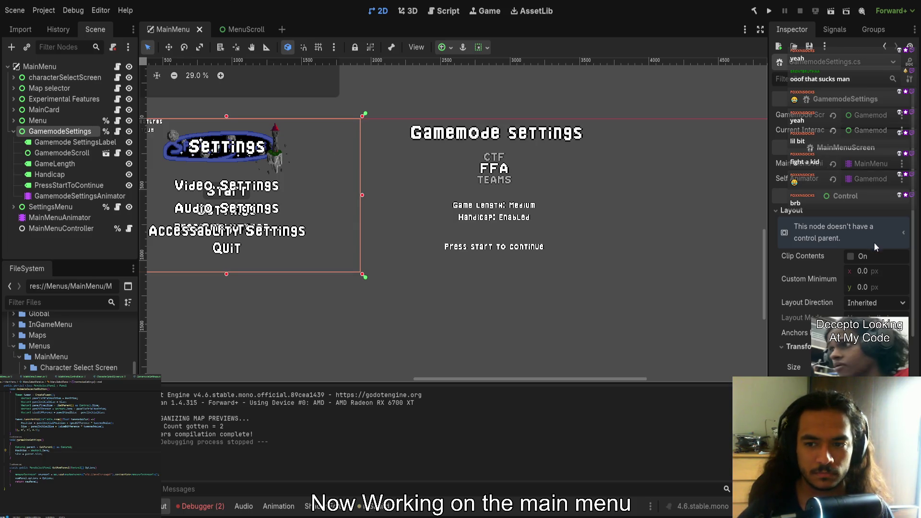
click(790, 209)
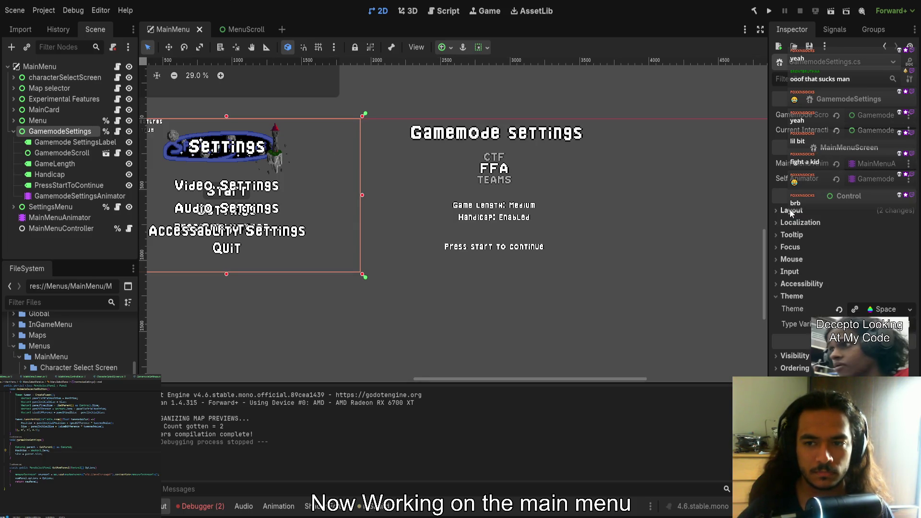
click(754, 11)
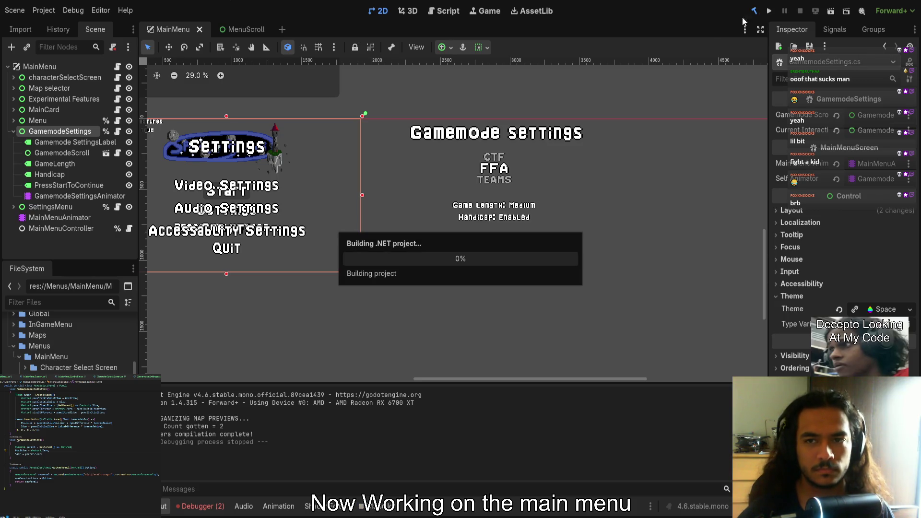
Show the Debugger's error list and open the NormalizeIdx DivideByZeroException source
click(211, 509)
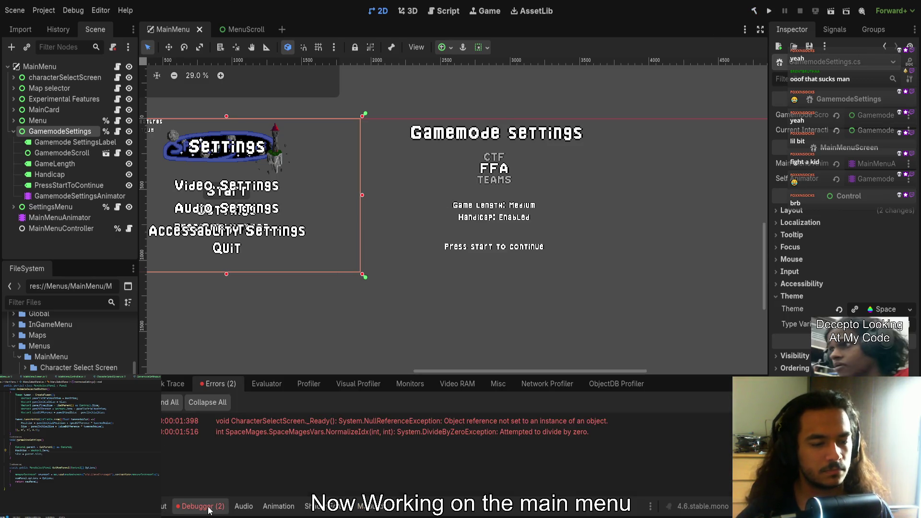
double_click(307, 431)
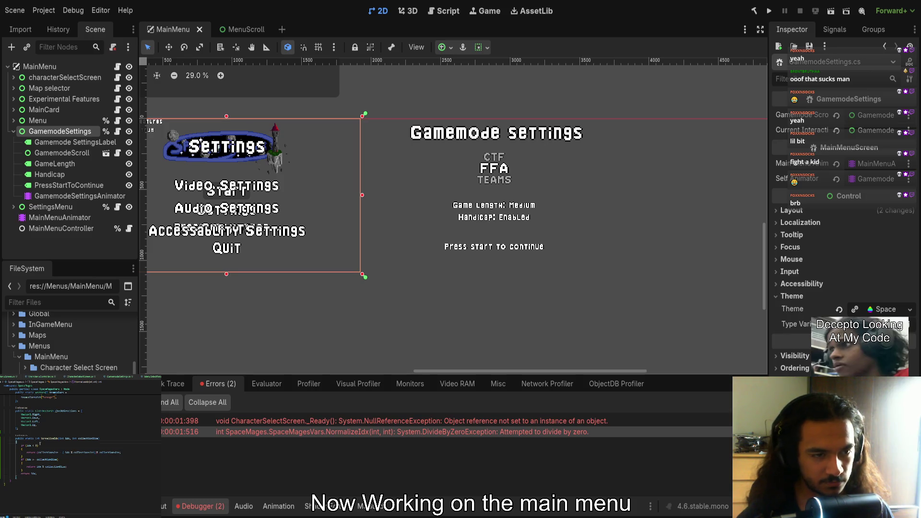
Add an if check on collectionSize with a body block above NormalizeIdx's index check
key(Return)
text(if (collecti)
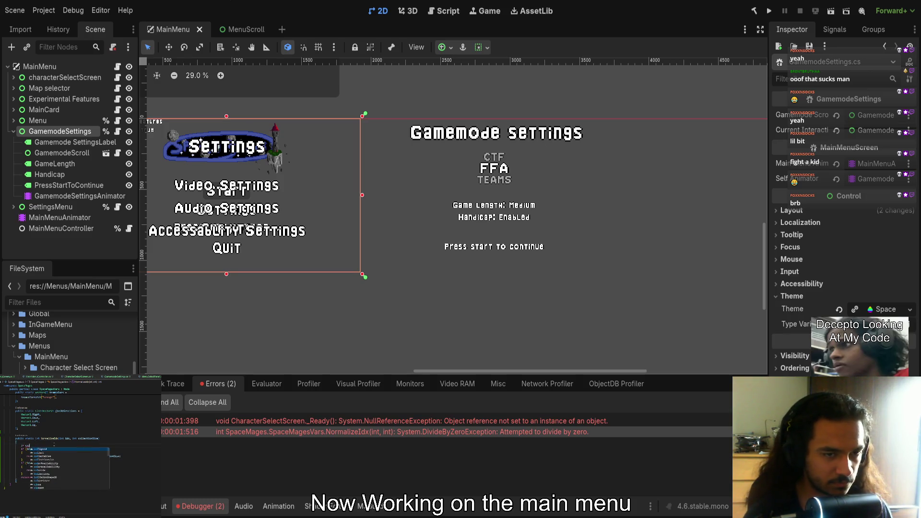
key(Return)
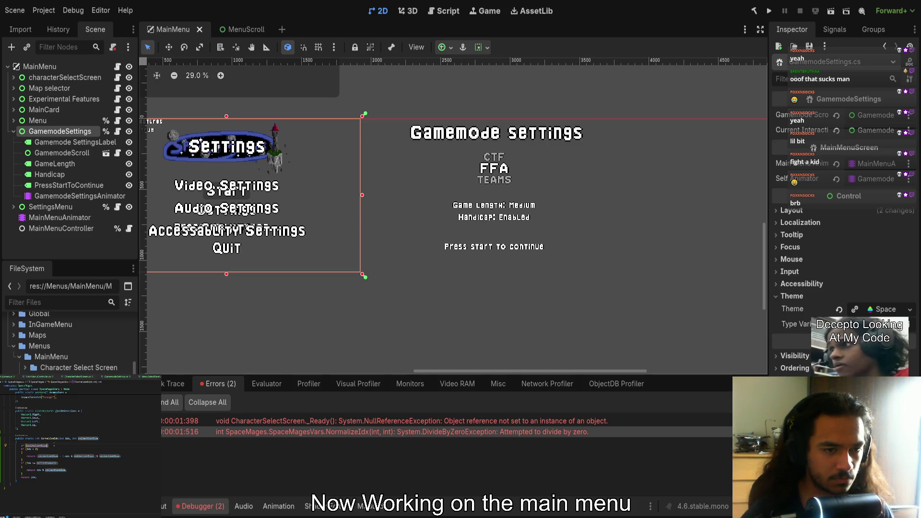
text(== 0)
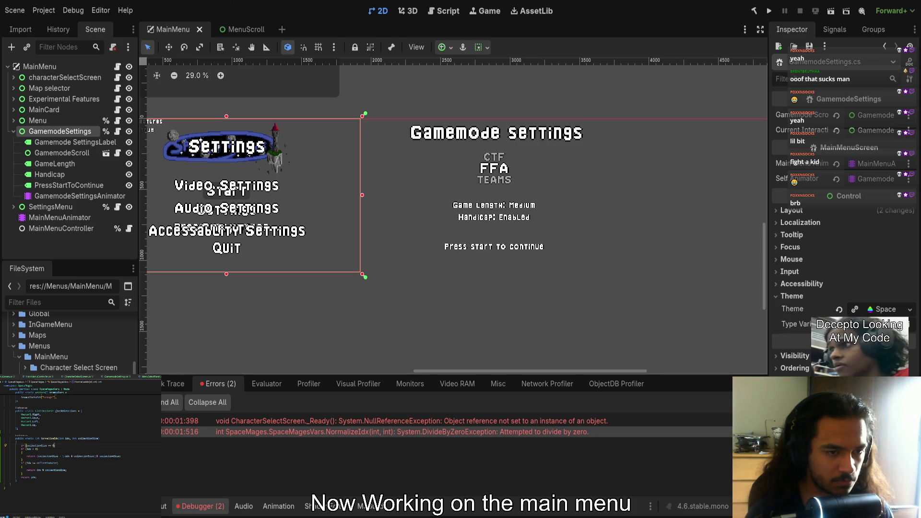
key(Return)
text({)
key(Return)
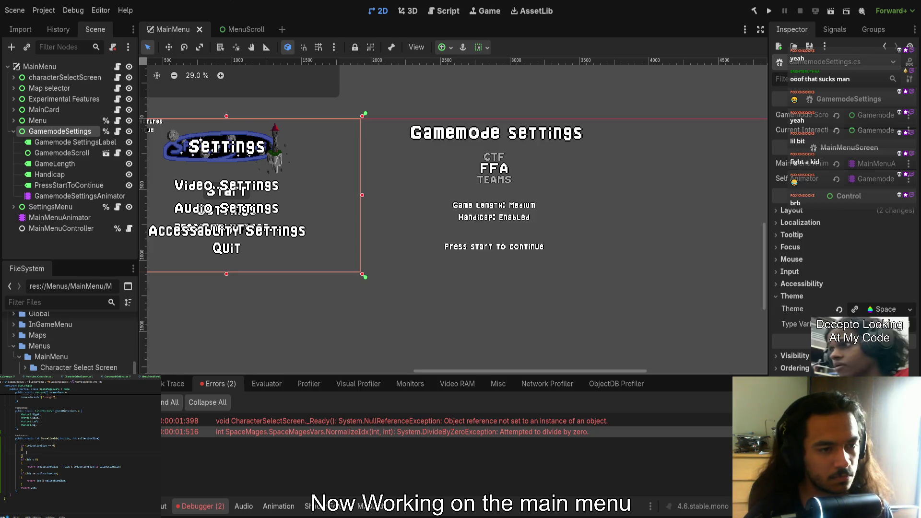
Inside the guard, print an error about the collection's size with GD.PrintErr and return 0
text(re)
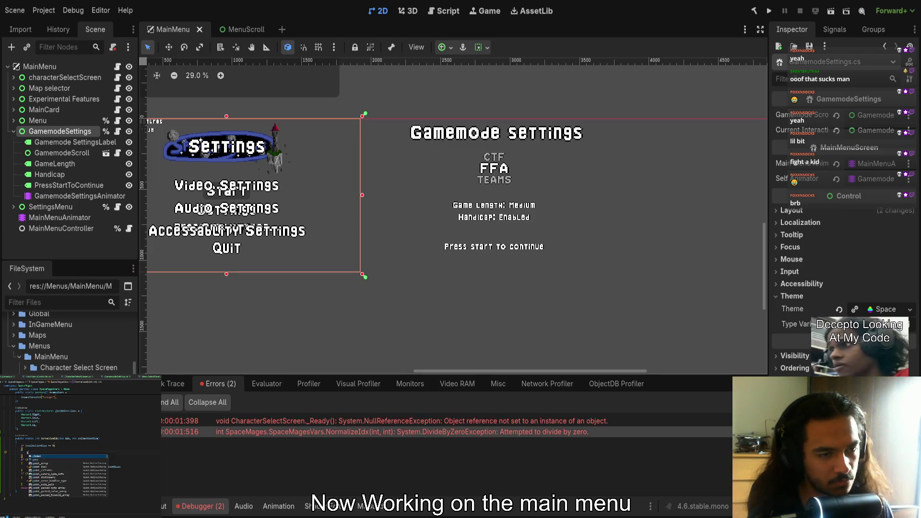
text(turn)
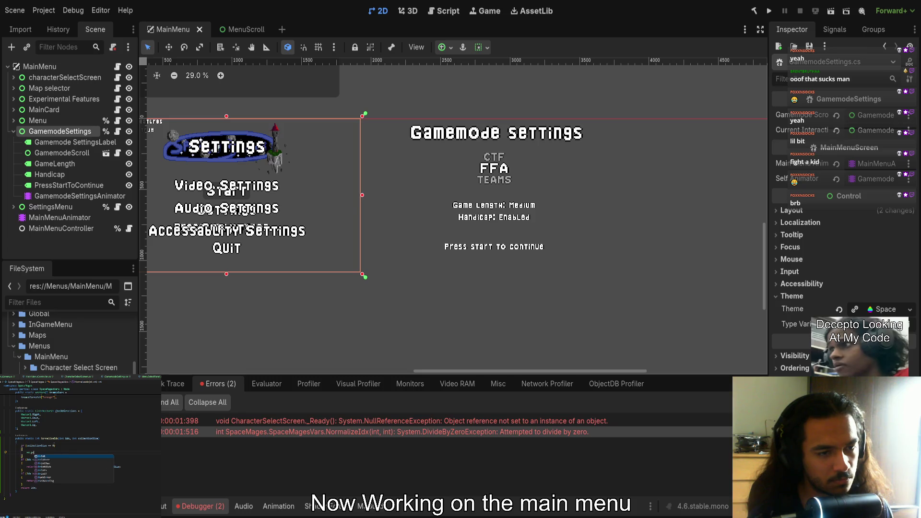
text( 0;)
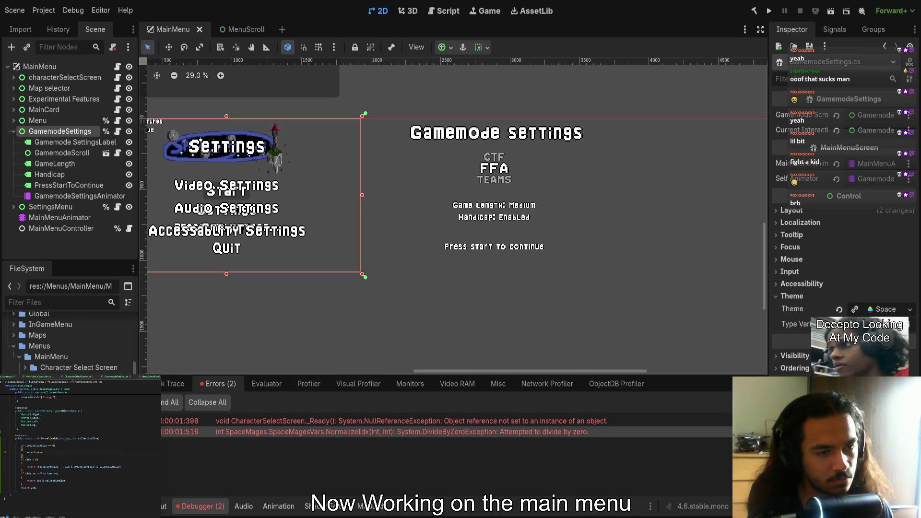
text(("collectionSize is 0 t)
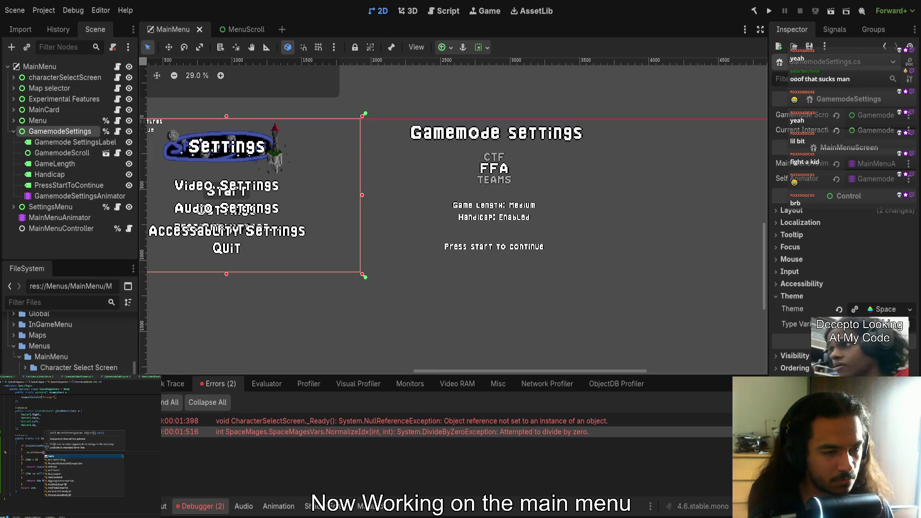
key(BackSpace)
key(BackSpace)
key(BackSpace)
text(Tried to acc)
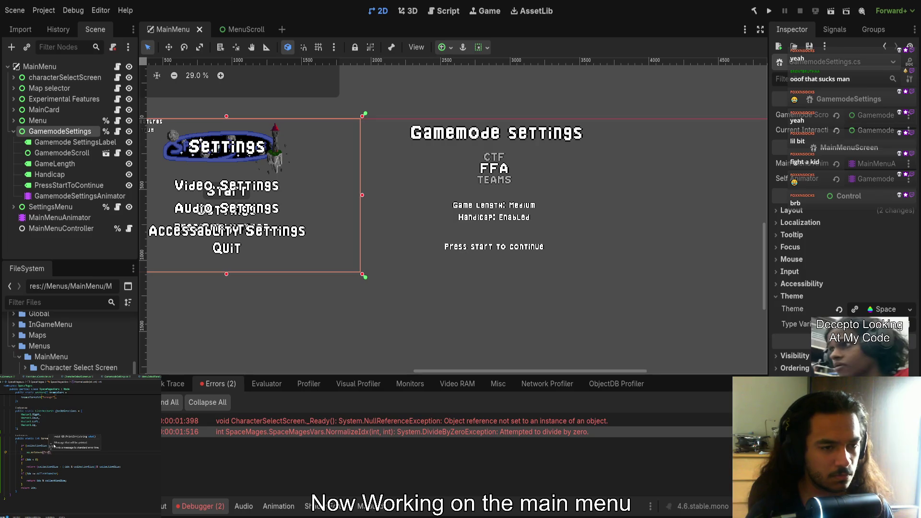
text(ess collection)
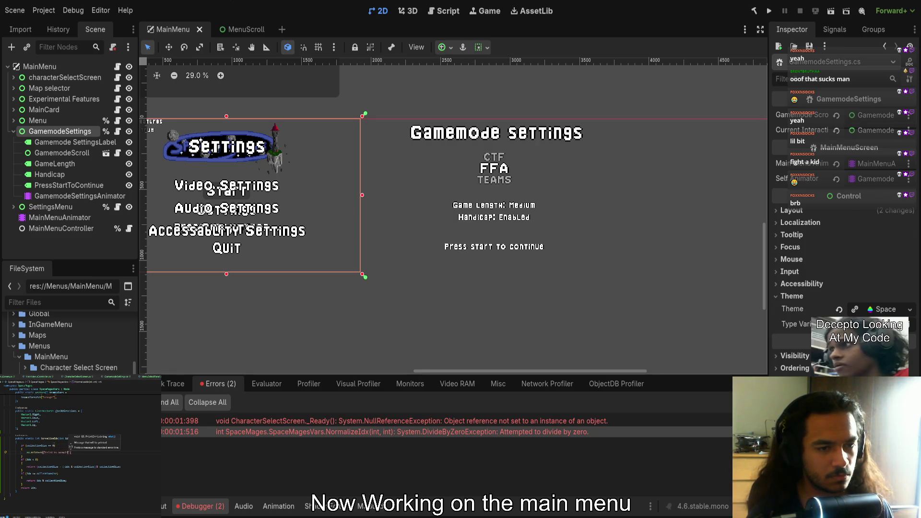
text( of a)
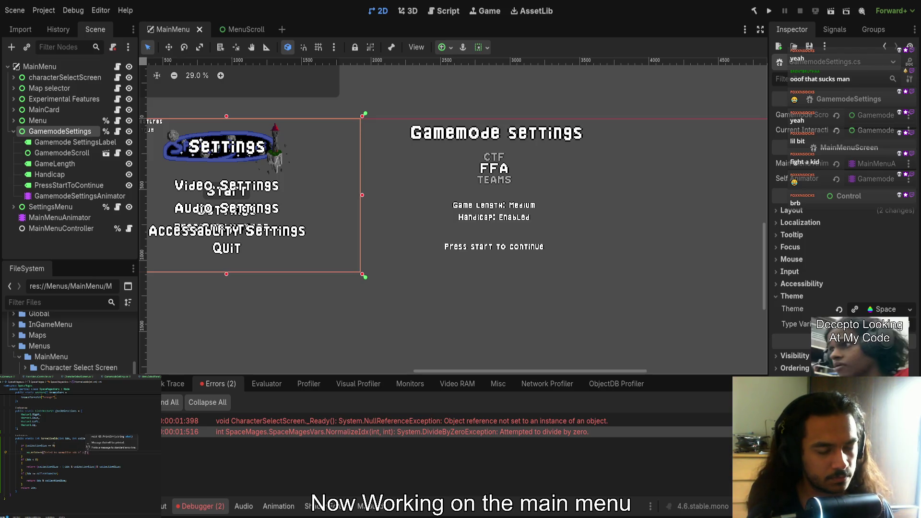
text( collection with a)
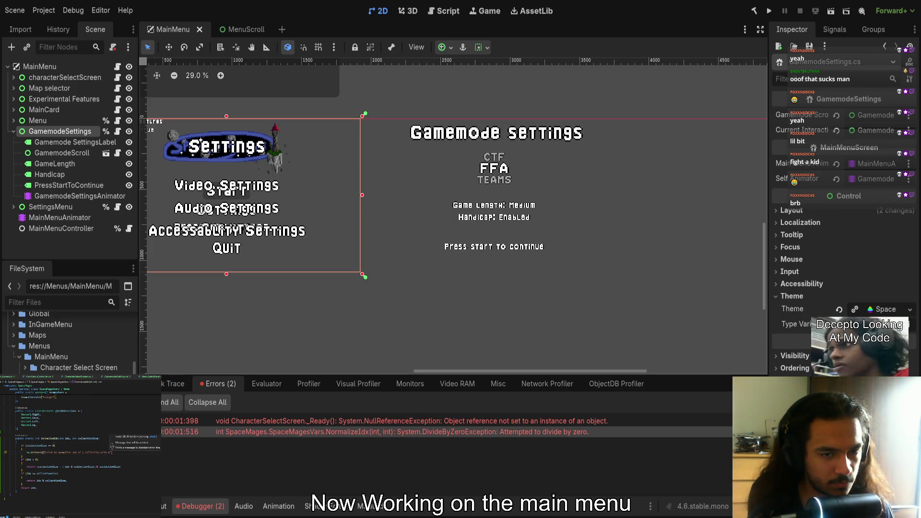
text( size {)
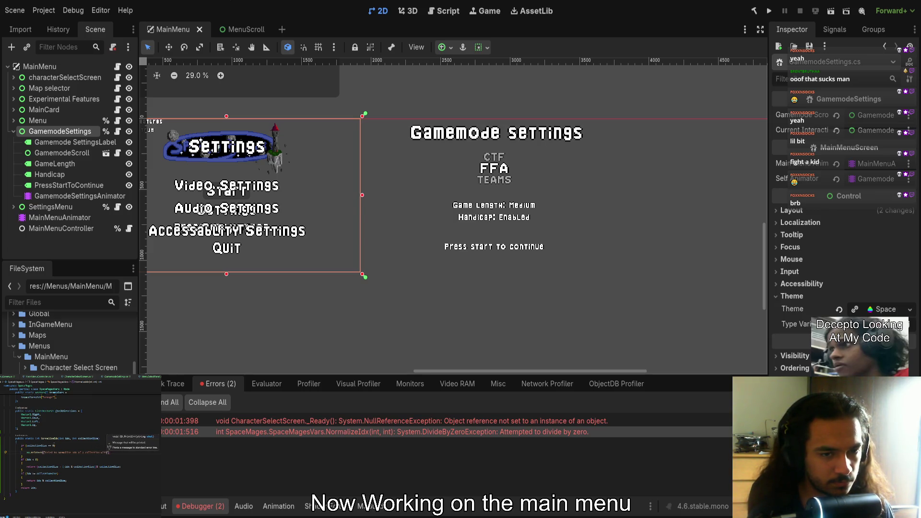
text(0)
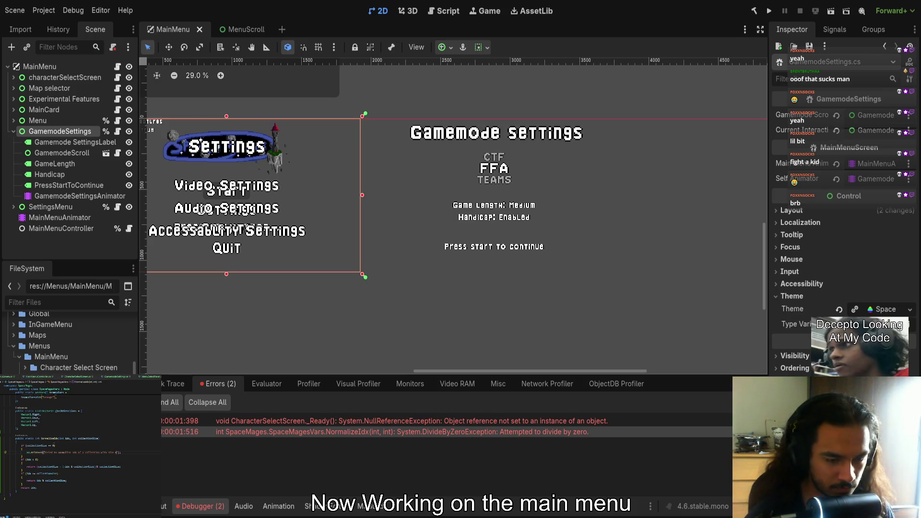
text(}, remaining {)
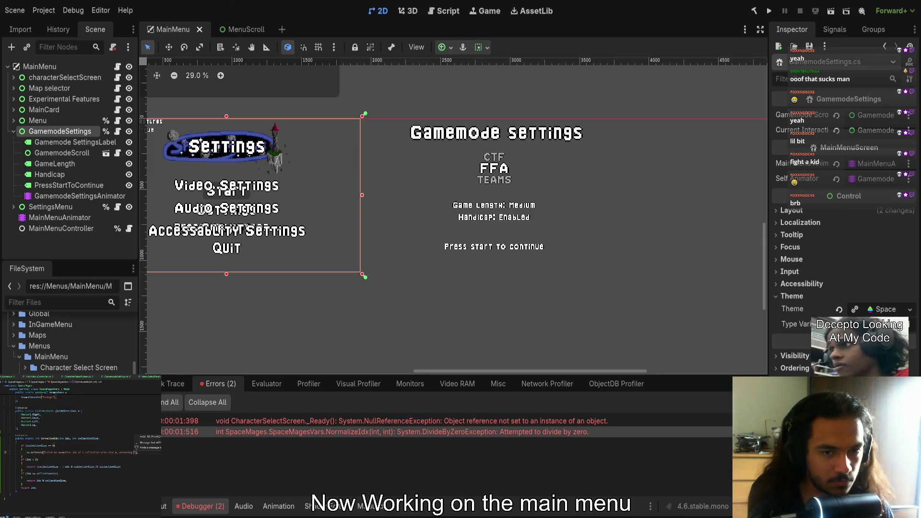
text(");)
key(Return)
text(retu)
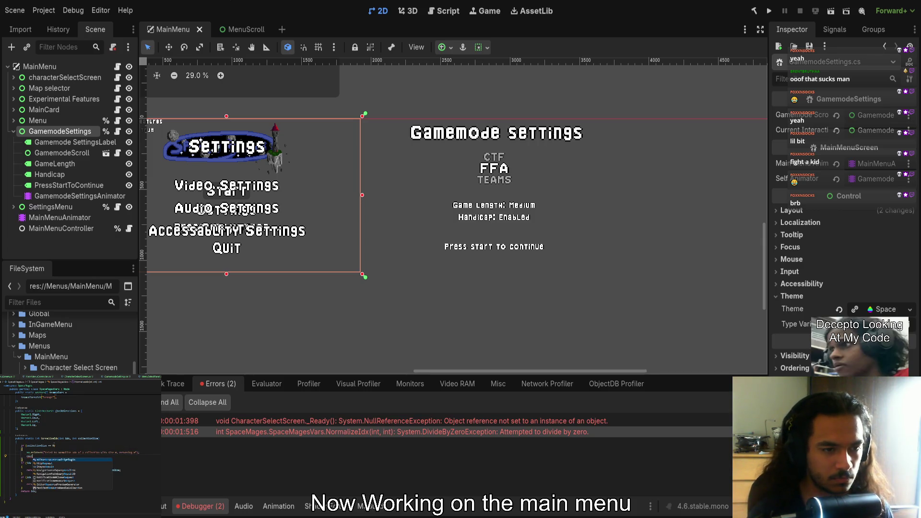
text(rn 0;)
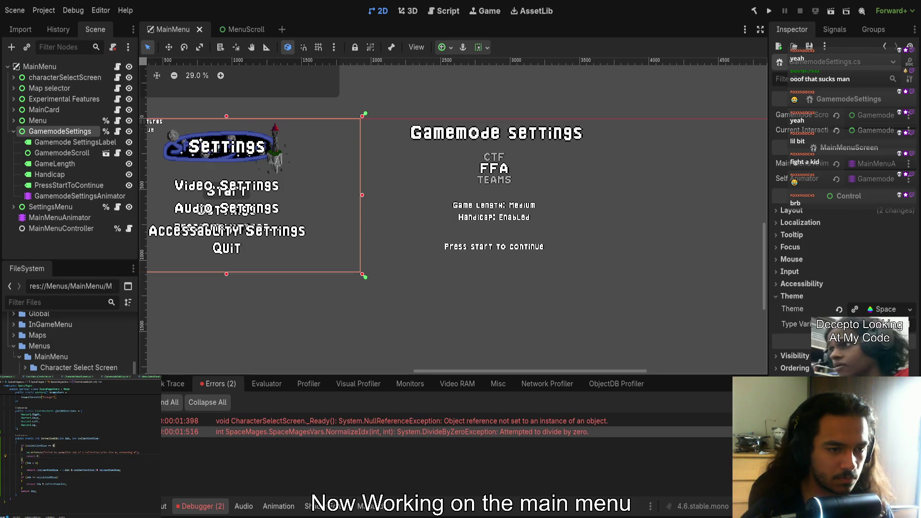
key(Return)
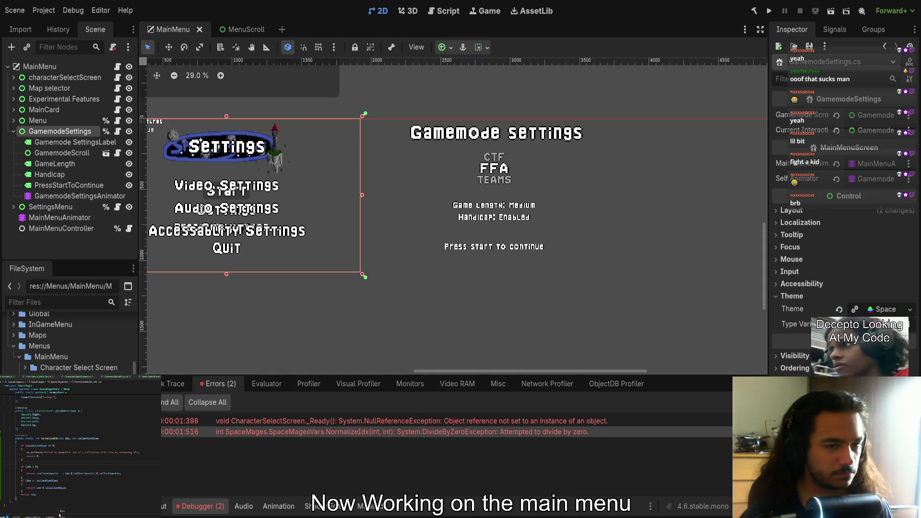
click(46, 452)
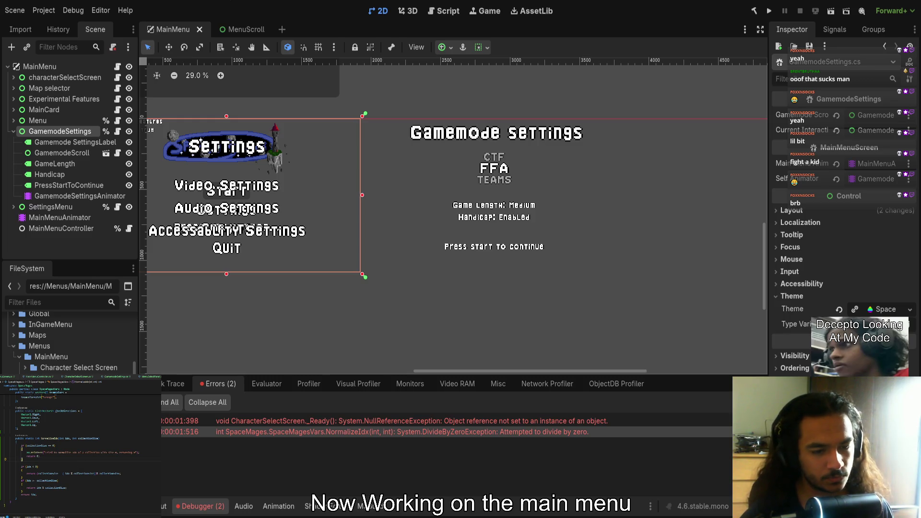
key(ctrl+Tab)
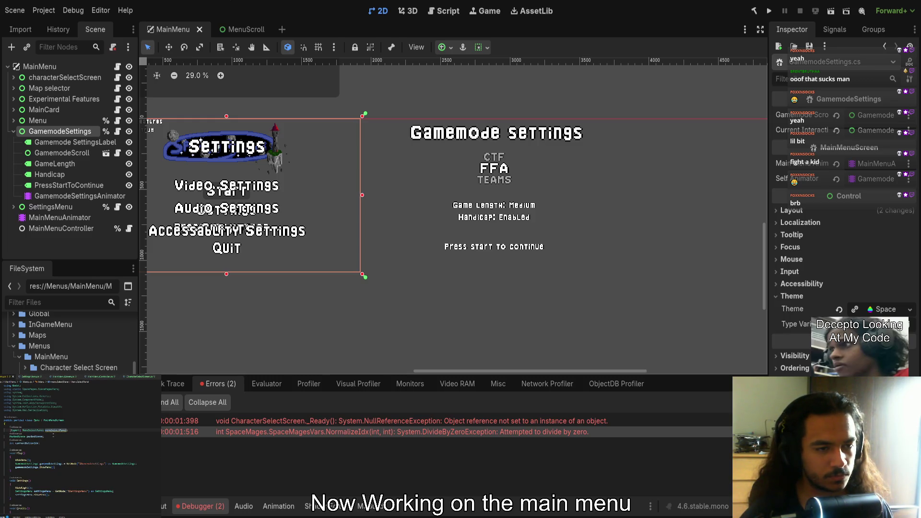
Delete the [Export] menuSelectPanel line from the Menu.cs script
click(73, 431)
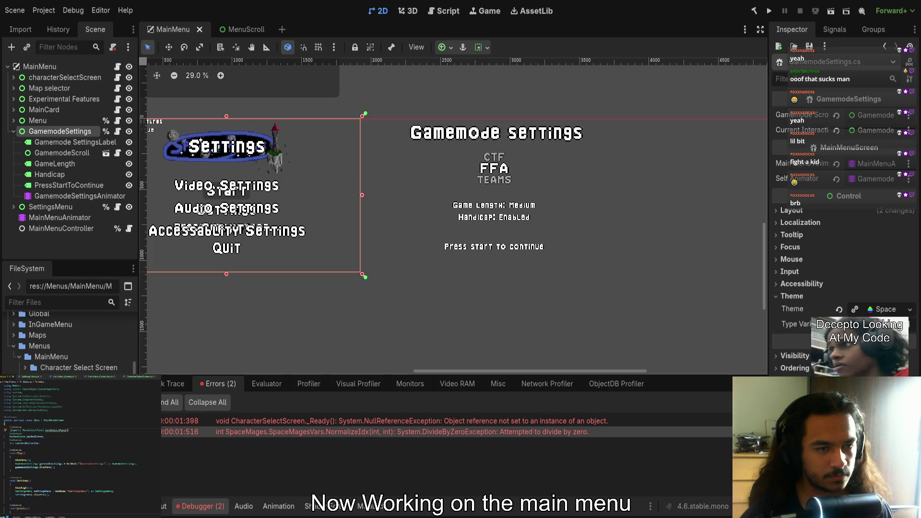
triple_click(68, 431)
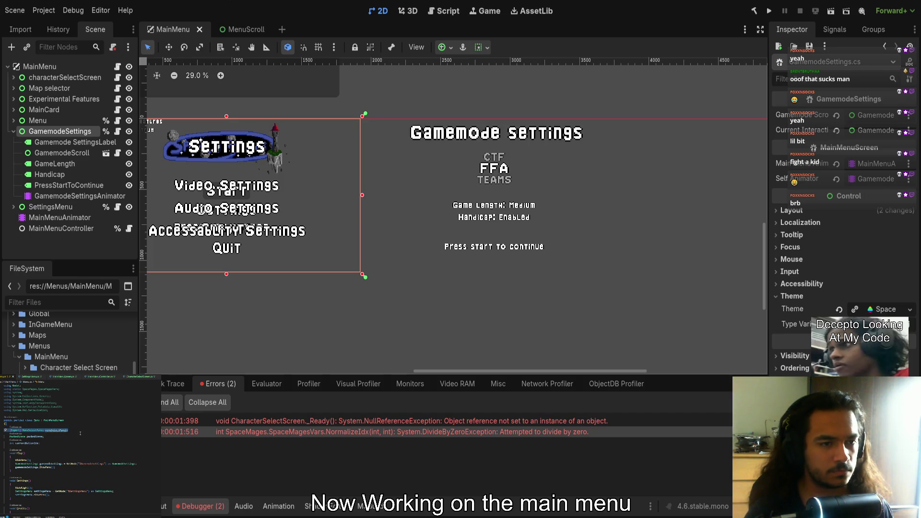
key(BackSpace)
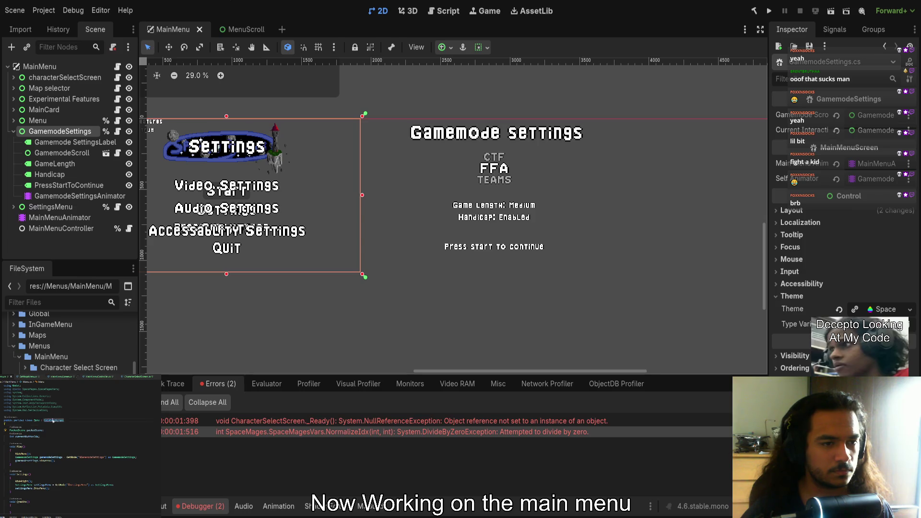
ctrl+click(50, 420)
key(ctrl+minus)
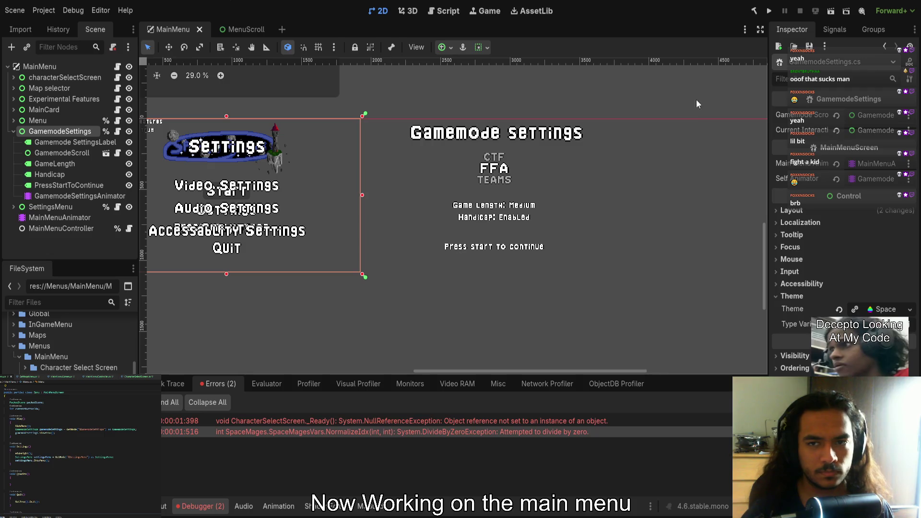
scroll(571, 182, up, 1)
scroll(543, 206, left, 5)
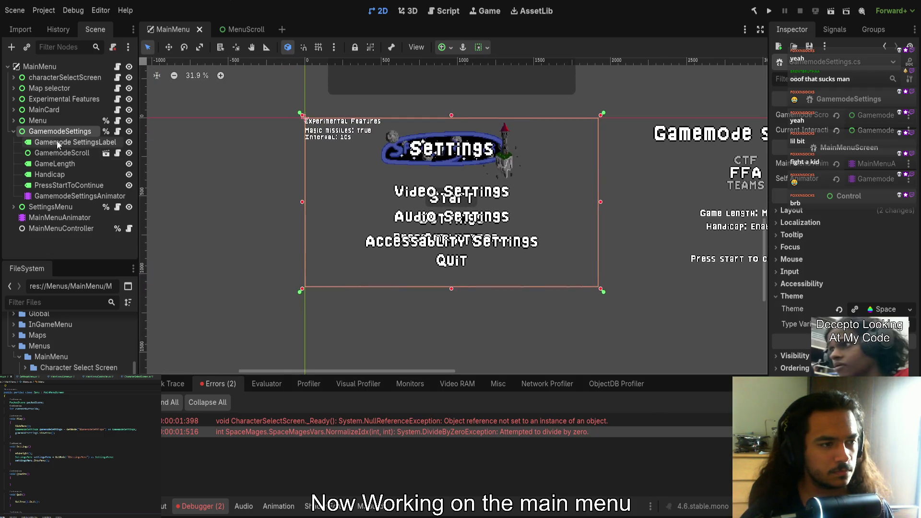
Rebuild the C# project, expand the Menu node's Menu Selector Panel settings, and hide GamemodeSettings
click(52, 123)
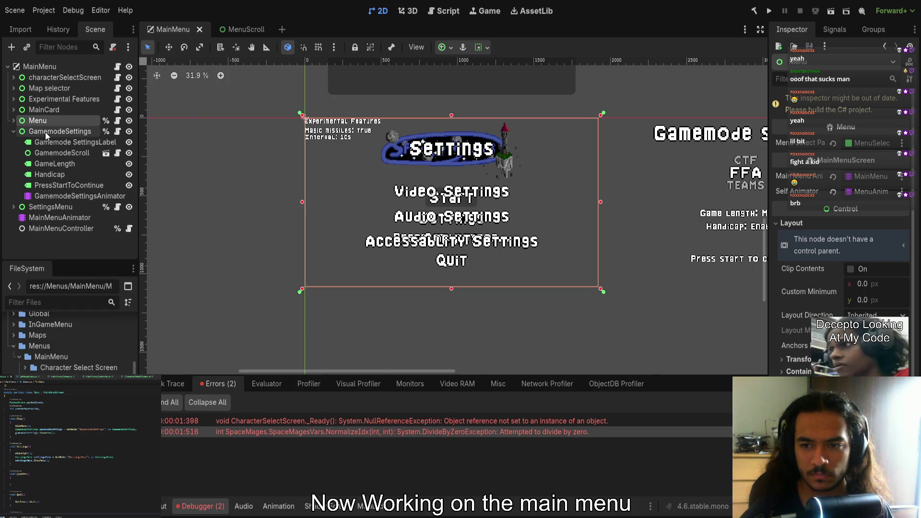
click(45, 131)
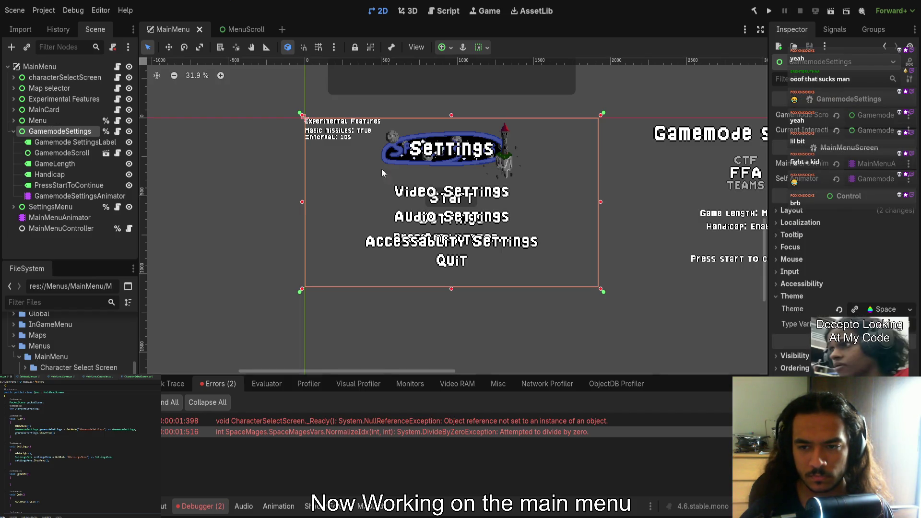
click(754, 10)
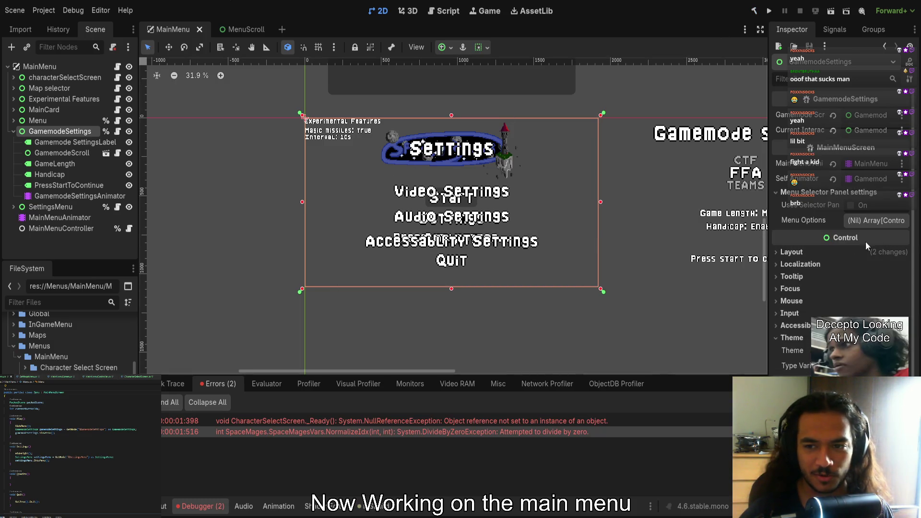
click(42, 120)
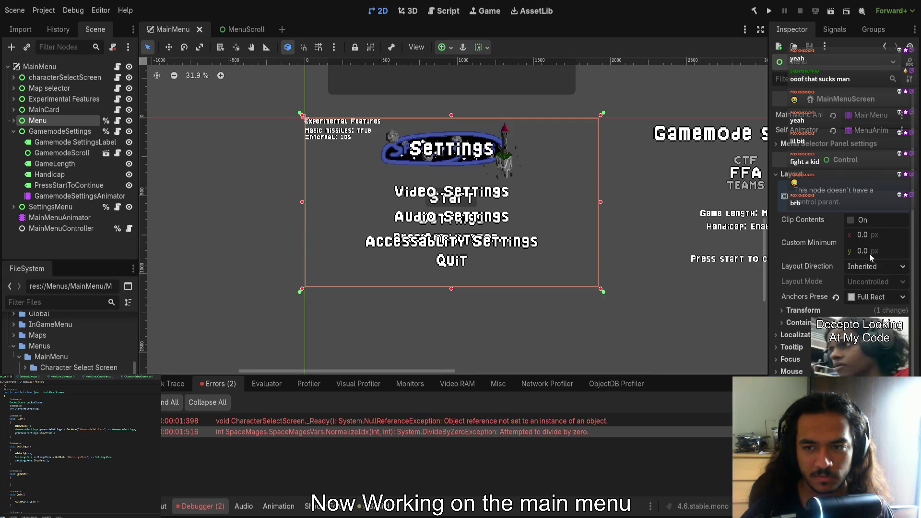
click(843, 145)
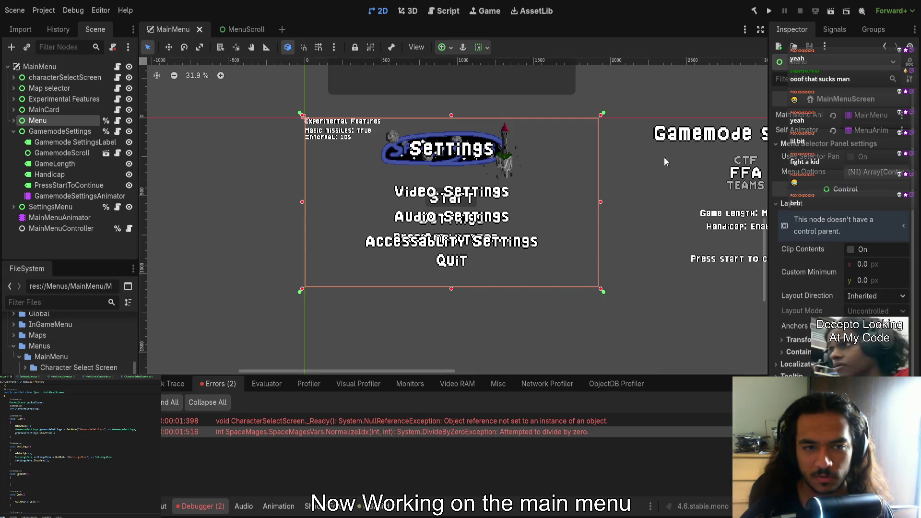
scroll(381, 227, up, 3)
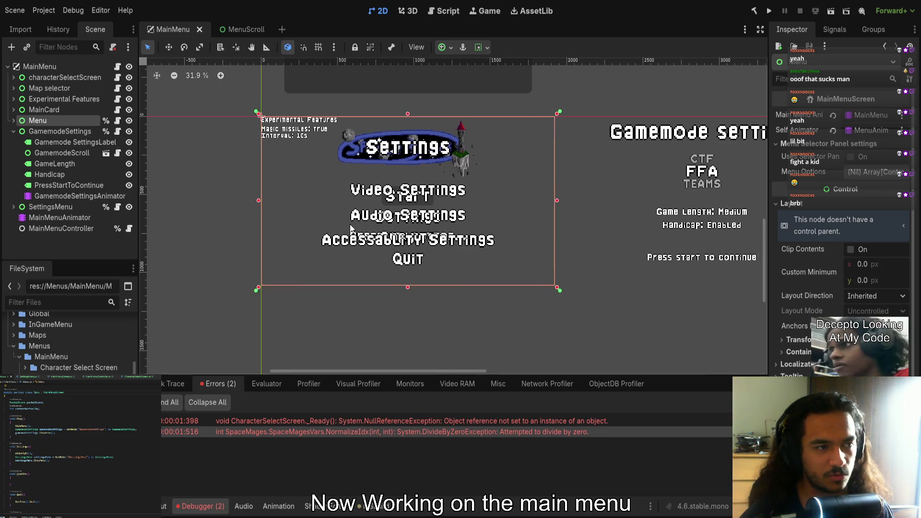
click(129, 131)
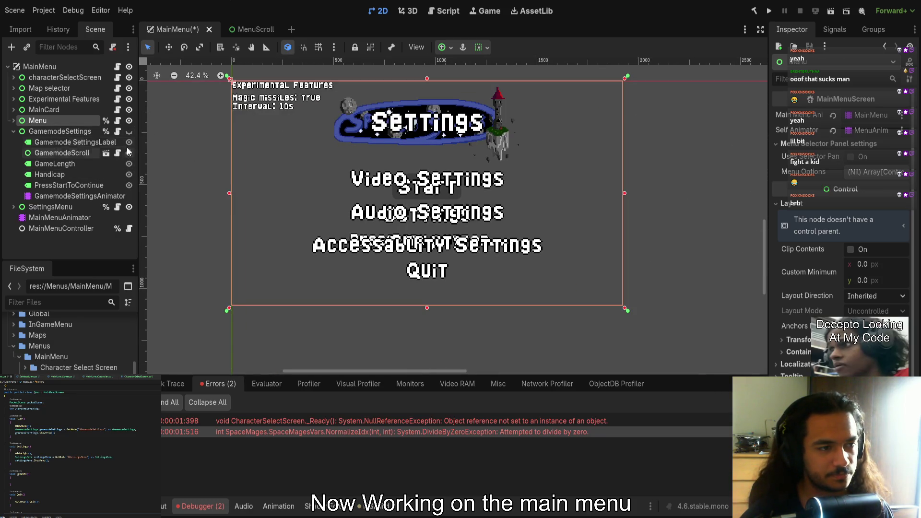
Hide the SettingsMenu panel and enable Use Selector Panel on the Menu node
click(13, 132)
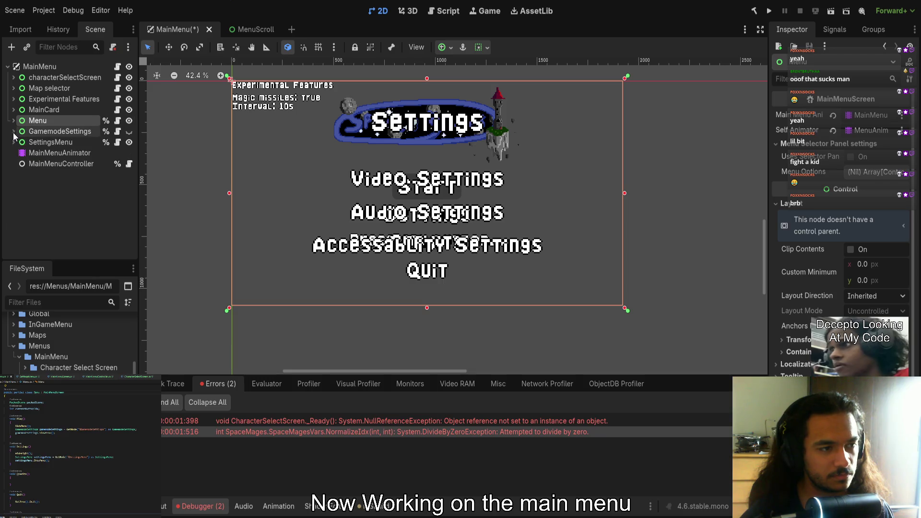
click(129, 142)
click(850, 157)
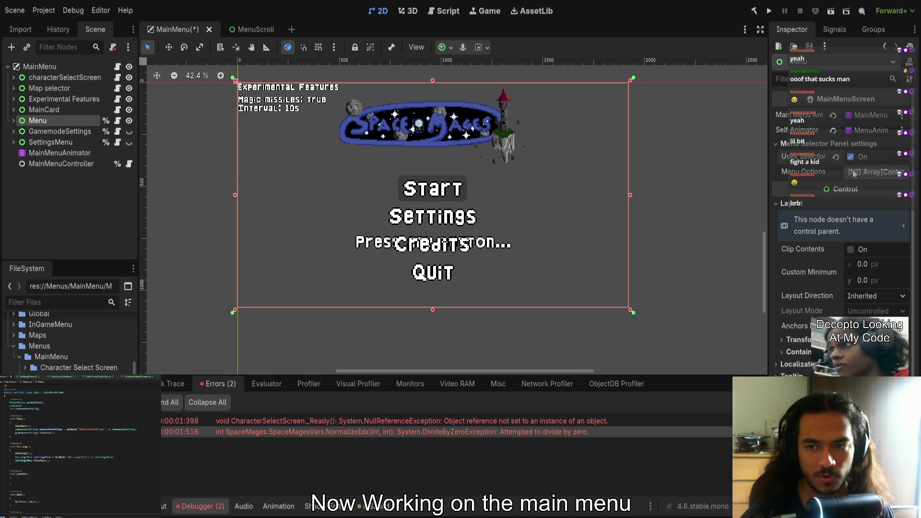
Create the Menu Options array and give it four empty slots
click(859, 172)
click(845, 209)
click(845, 220)
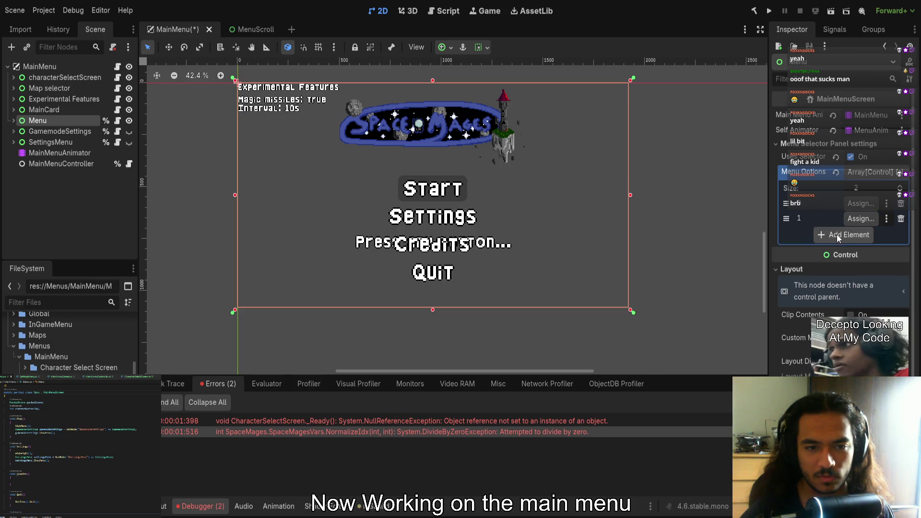
click(836, 234)
click(834, 250)
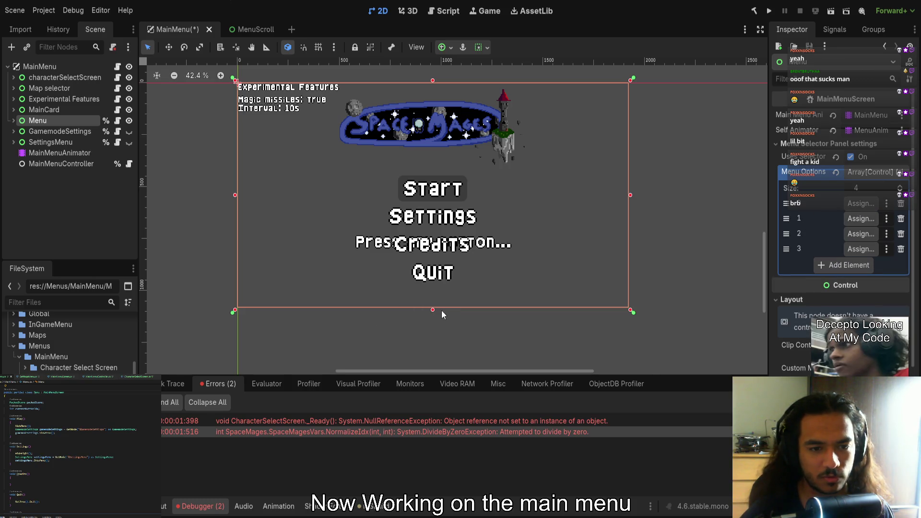
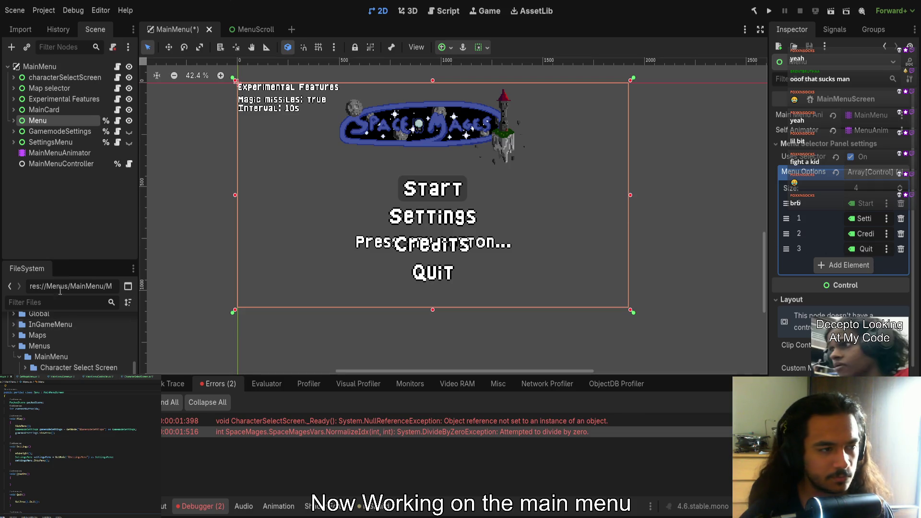
Inspect the Menu node's Start button and save the main menu scene
click(11, 121)
click(68, 142)
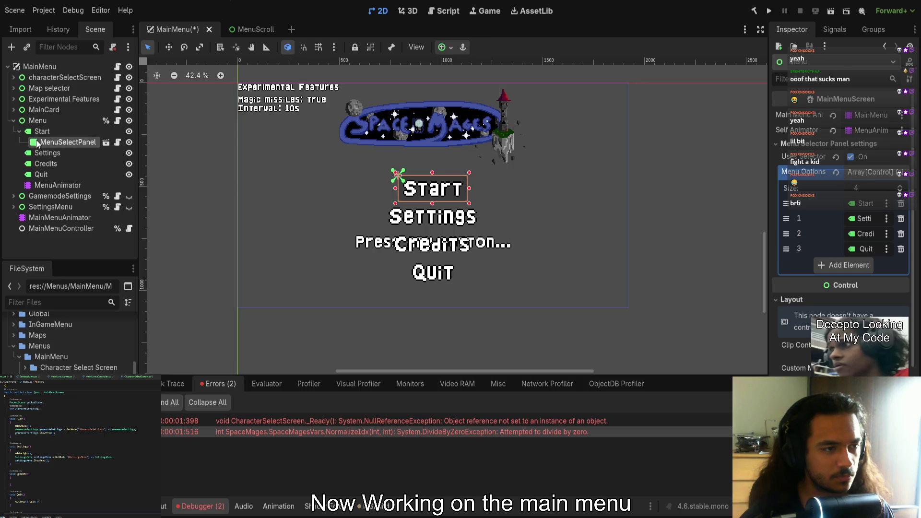
click(226, 220)
key(ctrl+s)
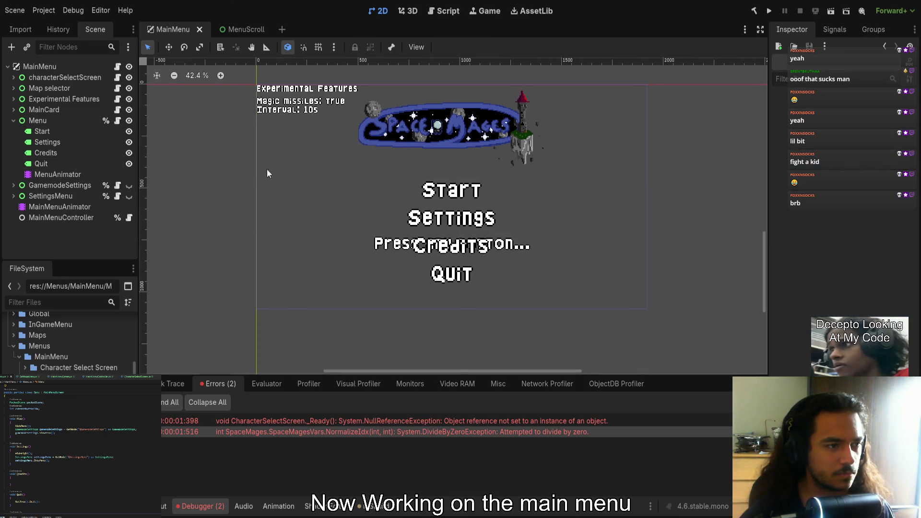
click(13, 121)
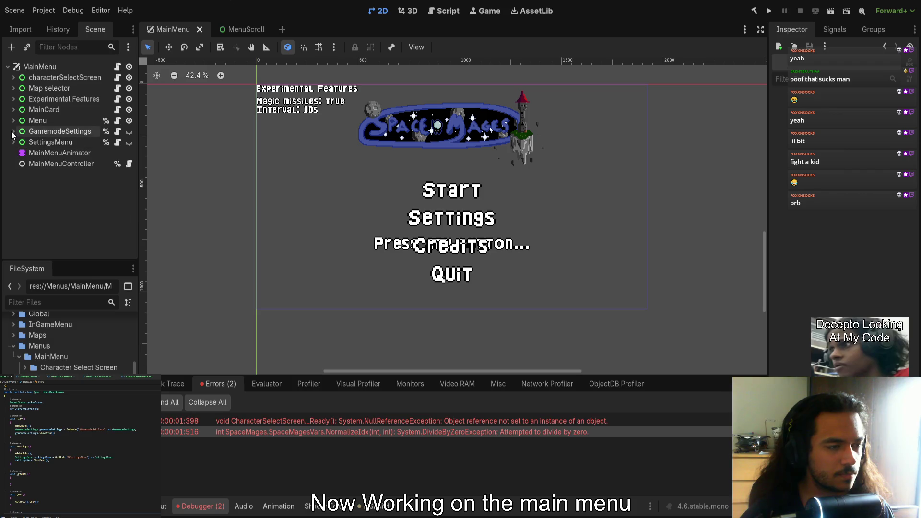
Hide the main Menu panel and make the GamemodeSettings panel visible
click(42, 131)
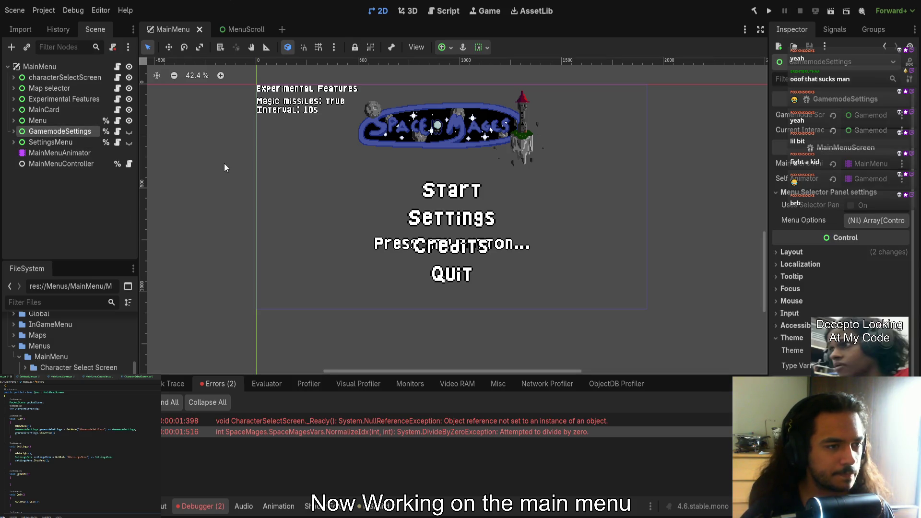
scroll(224, 167, right, 10)
click(129, 120)
click(129, 132)
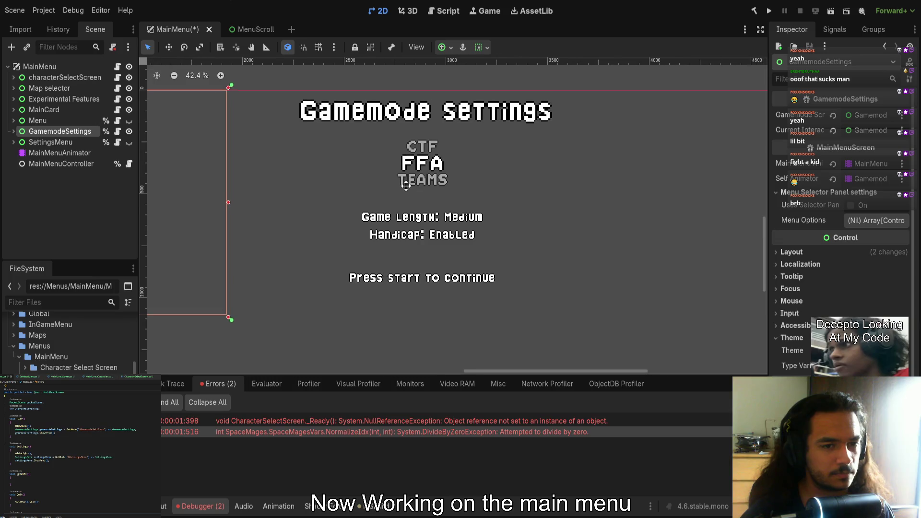
Turn on Use Selector with three Menu Options, assigning GamemodeScroll and GameLength
click(855, 208)
click(862, 218)
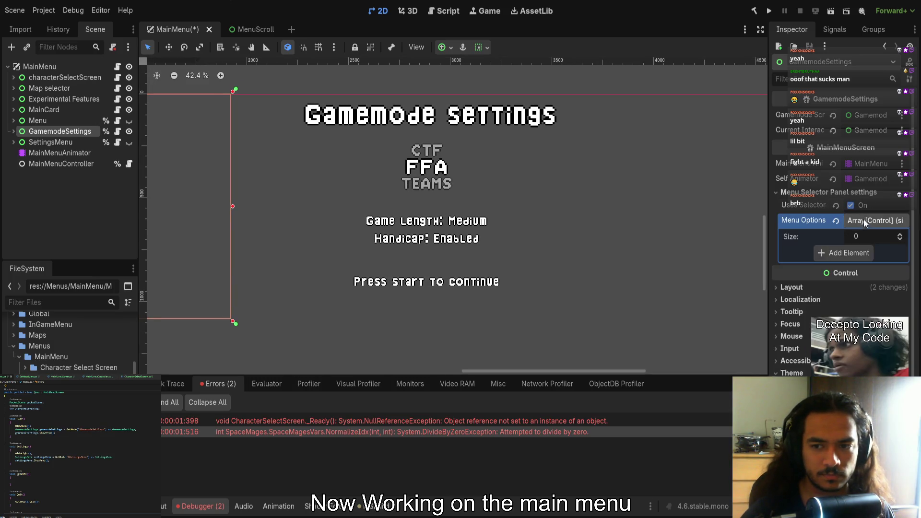
click(836, 252)
click(841, 268)
click(848, 283)
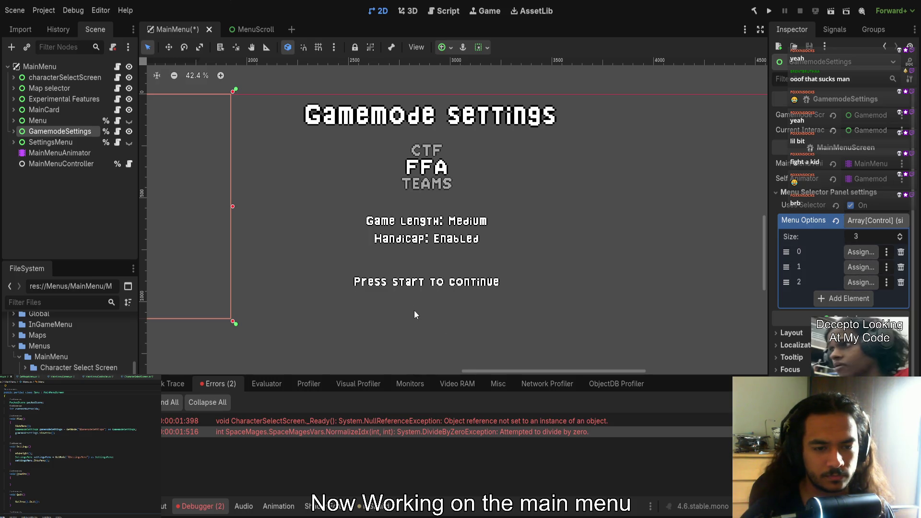
drag(431, 408, 861, 252)
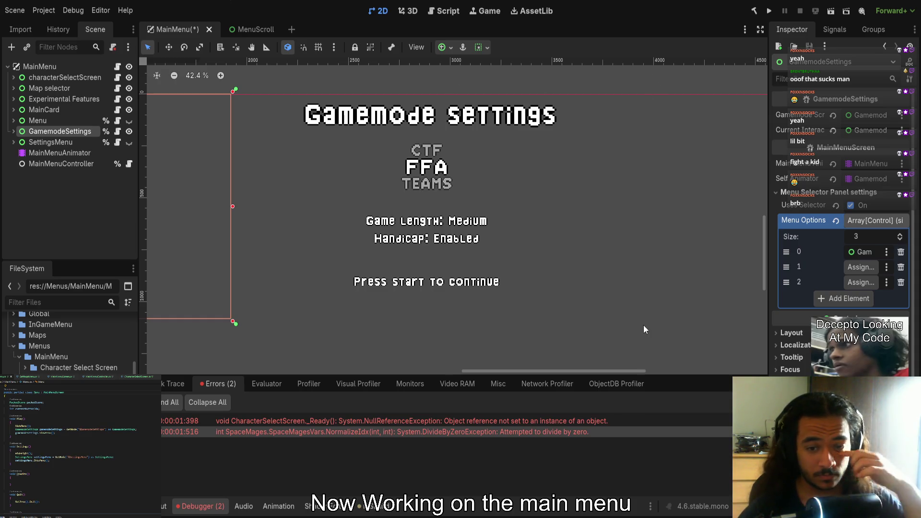
drag(630, 349, 861, 267)
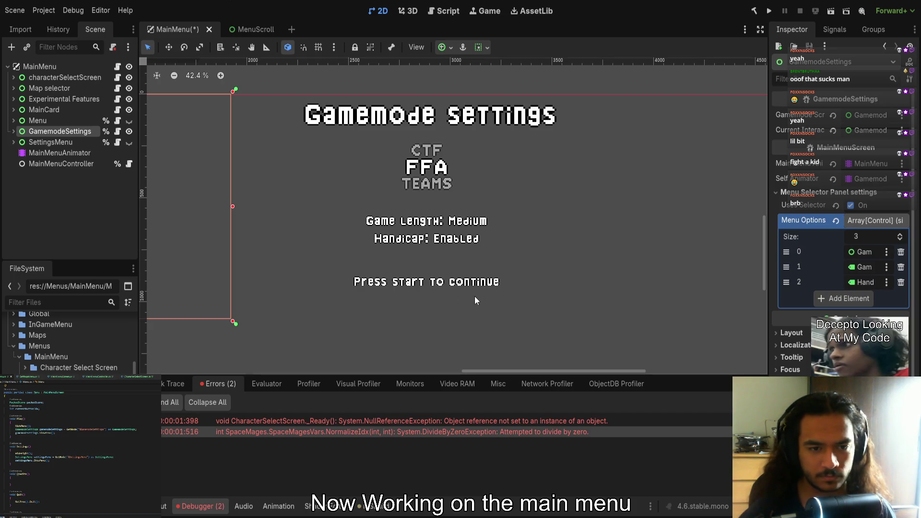
Inspect the GamemodeScroll, GameLength and Handicap nodes, then open the MenuScroll scene
click(13, 131)
click(42, 154)
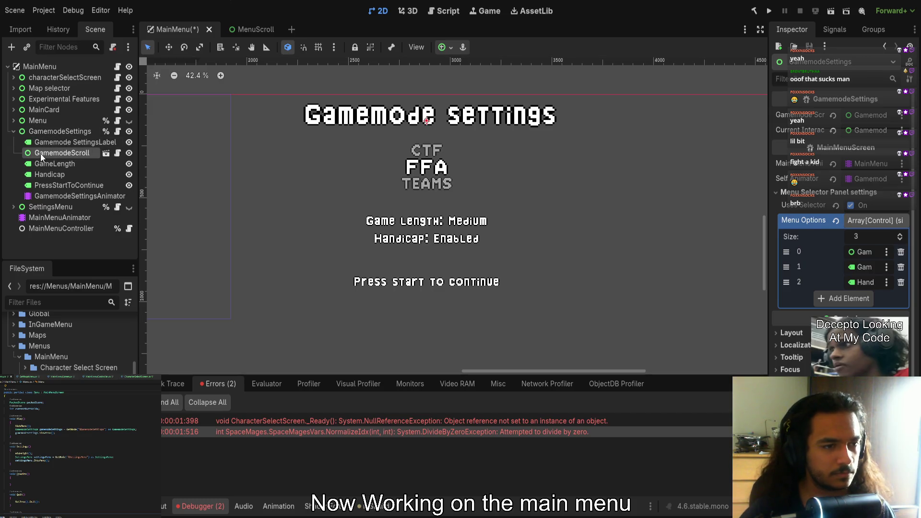
click(41, 164)
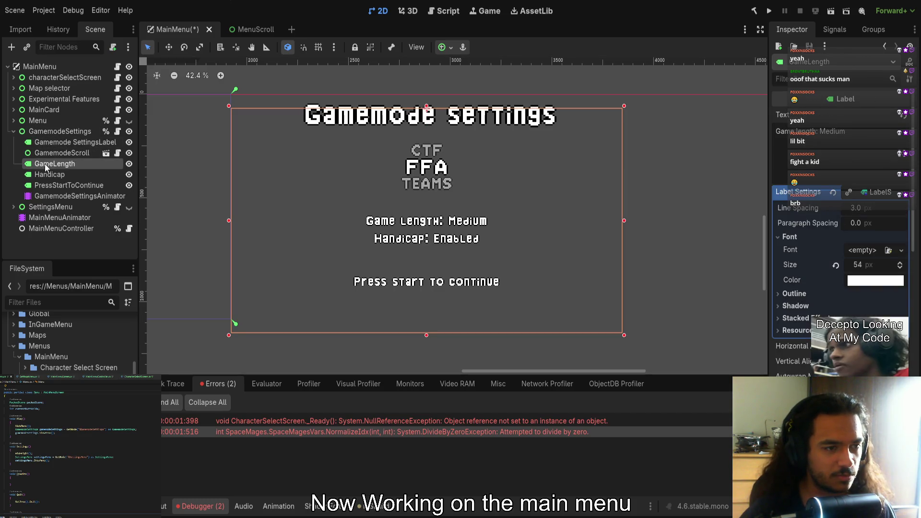
click(50, 175)
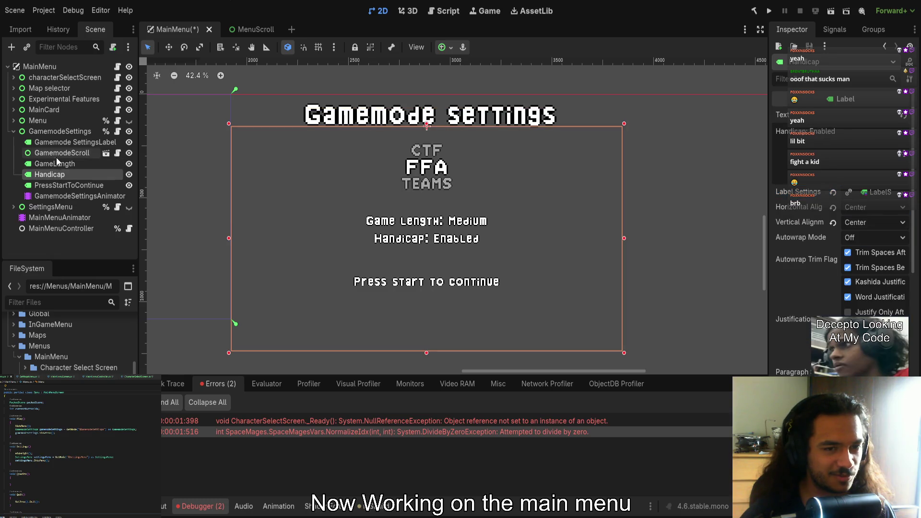
click(67, 156)
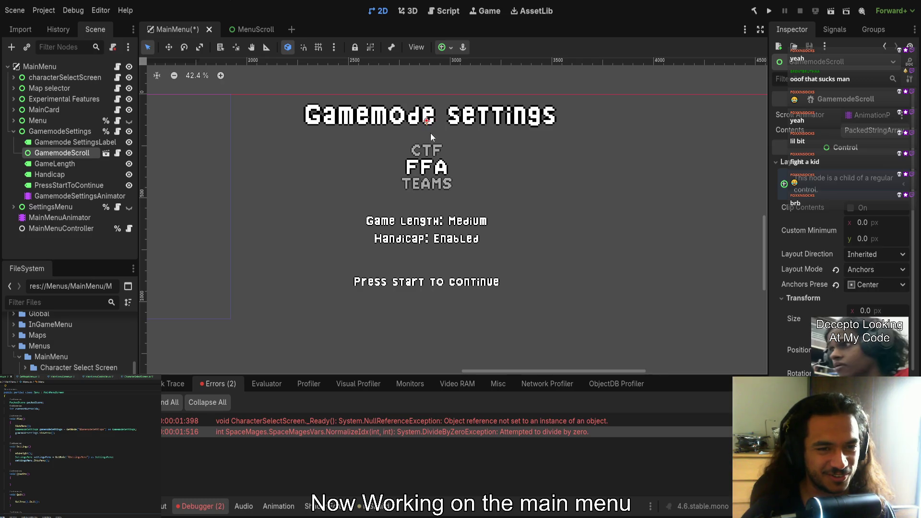
scroll(428, 136, up, 3)
click(105, 154)
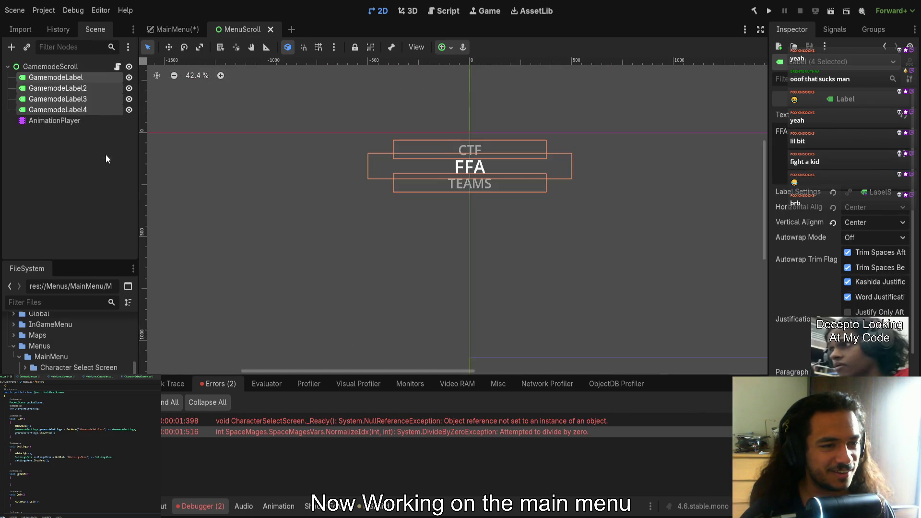
Expose GamemodeScroll's Layout > Transform values and drag out an initial width for it
click(72, 70)
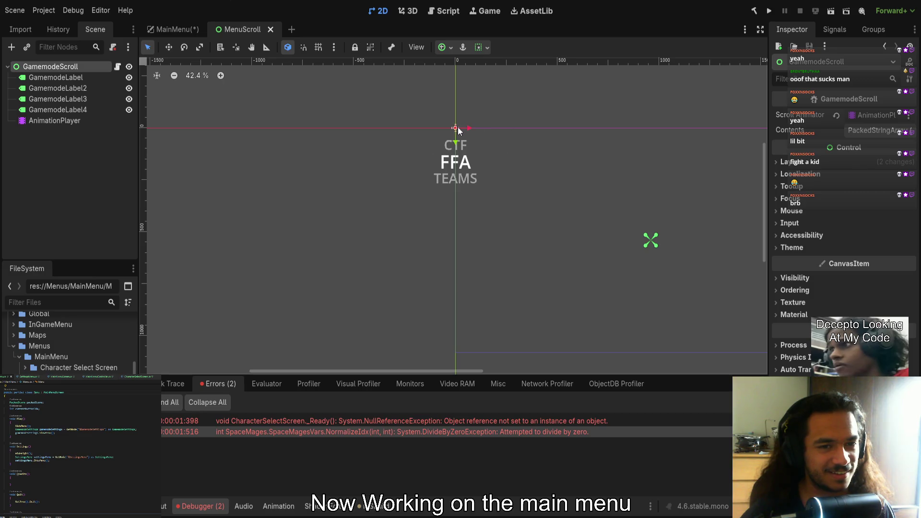
click(812, 164)
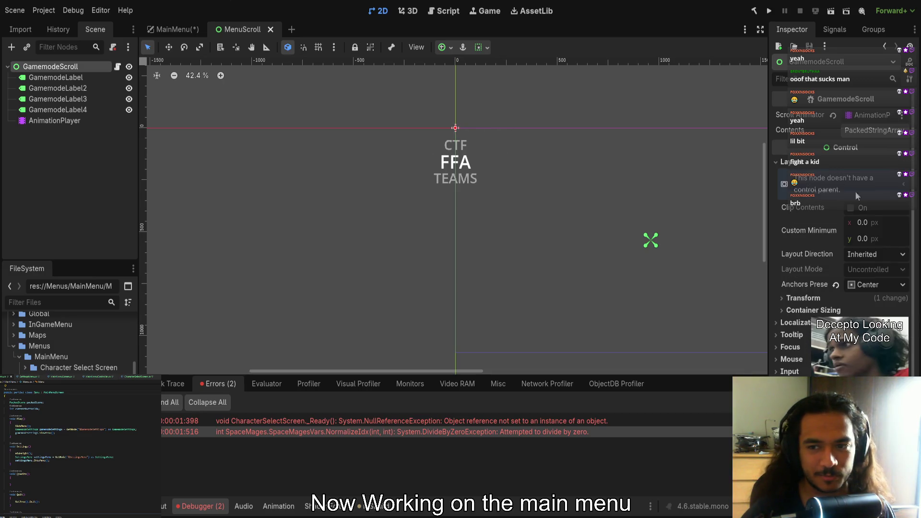
click(804, 298)
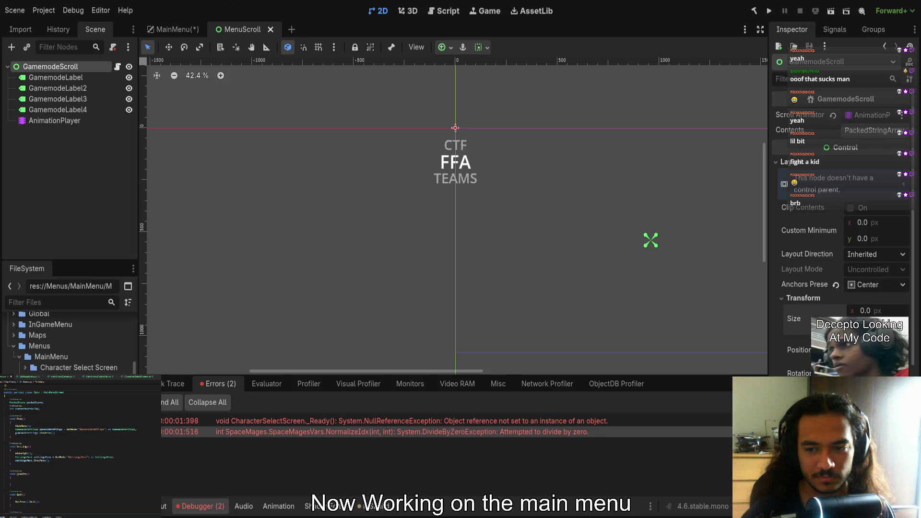
mouse_move(455, 129)
mouse_down()
mouse_move(476, 137)
mouse_move(481, 201)
mouse_move(482, 189)
mouse_up()
mouse_move(455, 130)
mouse_down()
mouse_move(410, 132)
mouse_move(427, 131)
mouse_up()
Set GamemodeScroll's width to about 240 px and move the box up over the labels
scroll(459, 165, up, 13)
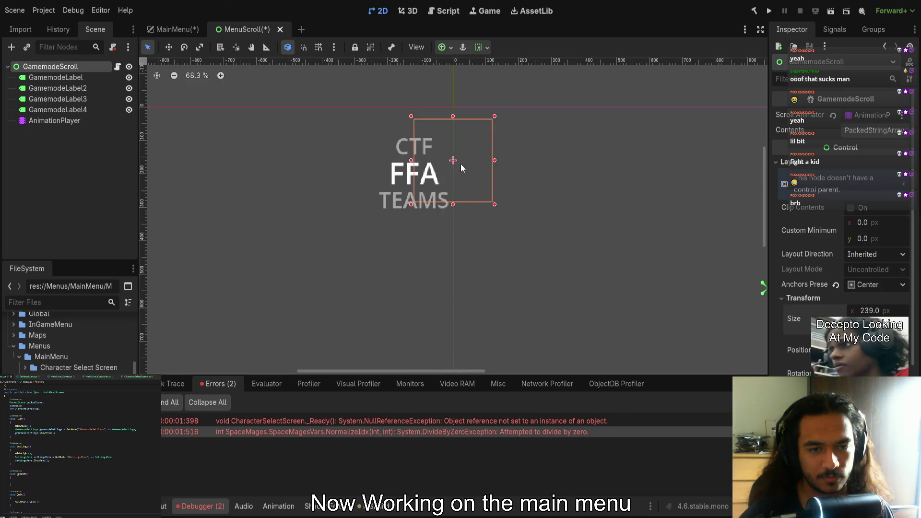
scroll(417, 214, up, 4)
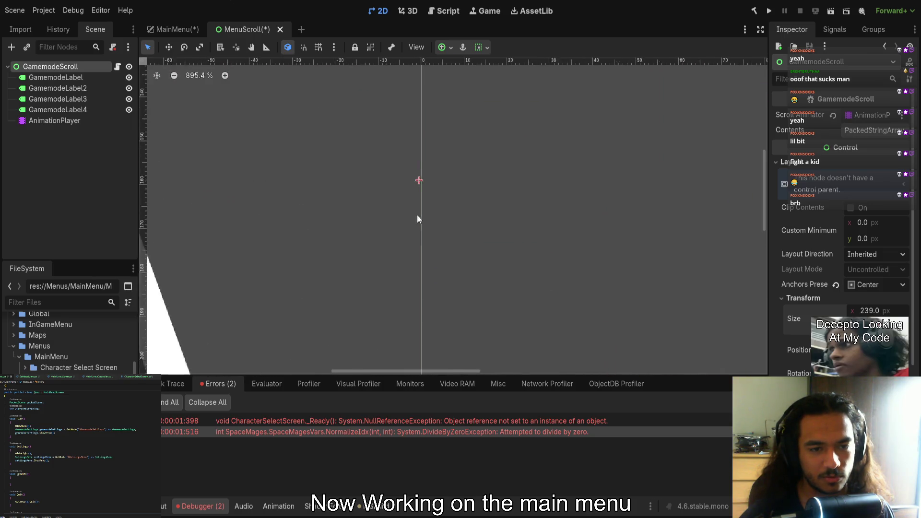
scroll(468, 196, down, 7)
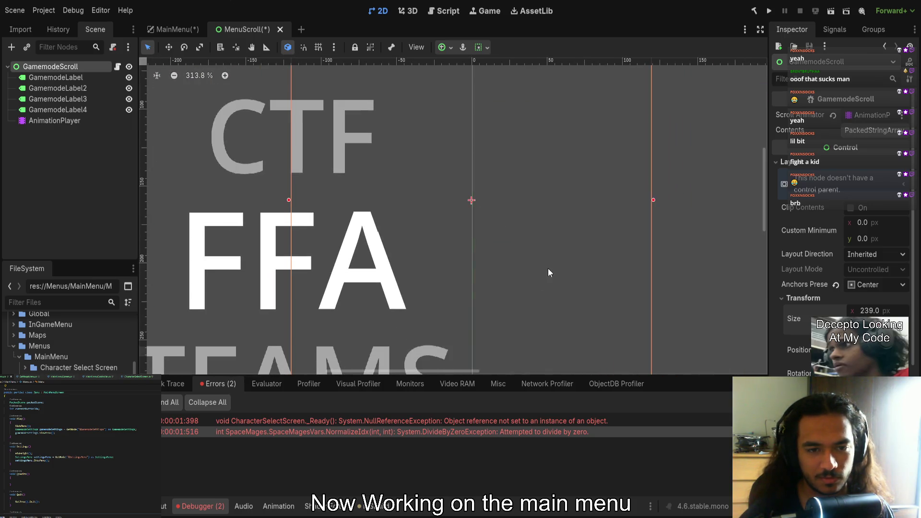
drag(653, 202, 655, 200)
scroll(480, 201, up, 14)
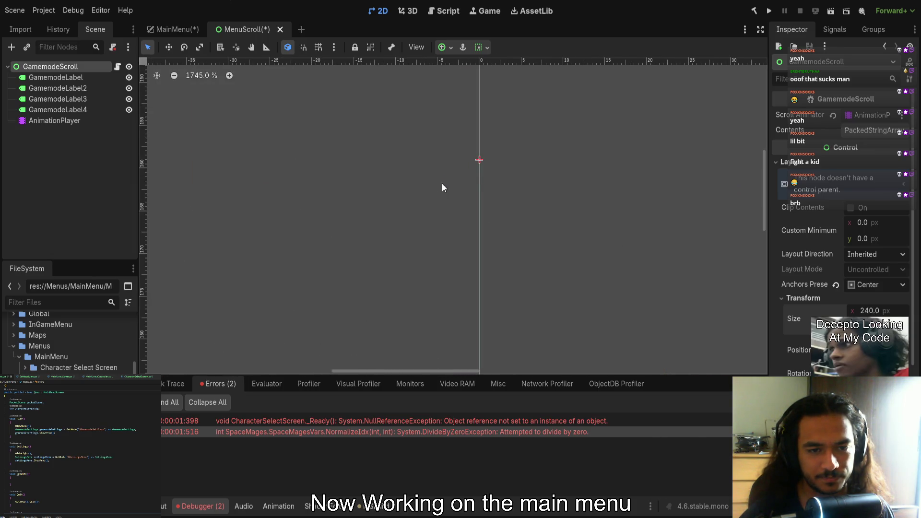
scroll(485, 200, down, 12)
mouse_move(552, 274)
mouse_down()
mouse_move(551, 240)
mouse_move(508, 197)
mouse_move(495, 222)
mouse_move(495, 160)
mouse_up()
scroll(494, 160, up, 6)
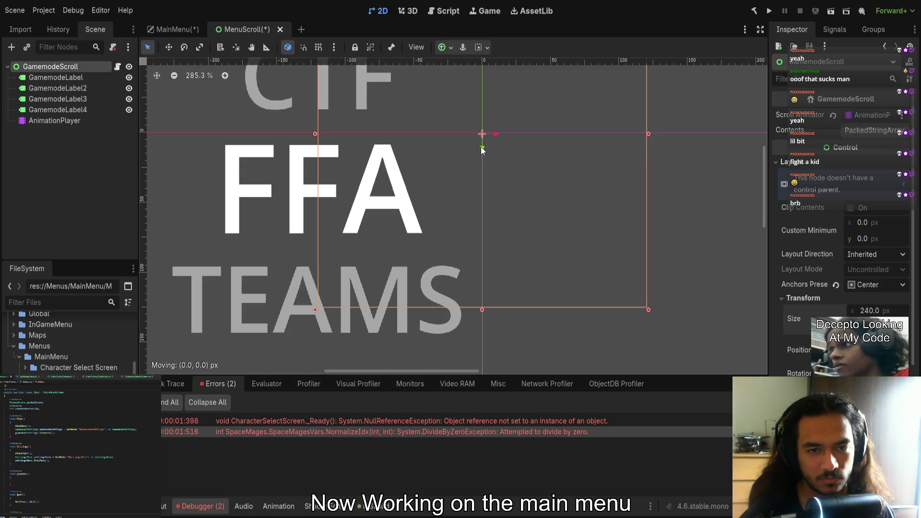
scroll(470, 154, down, 5)
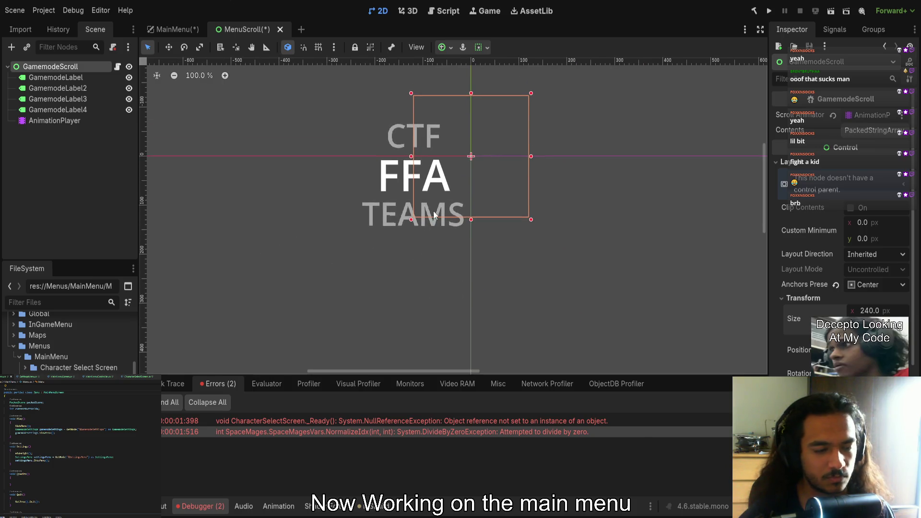
click(72, 109)
Shift the four gamemode labels right into the box and save MenuScroll
shift+click(70, 77)
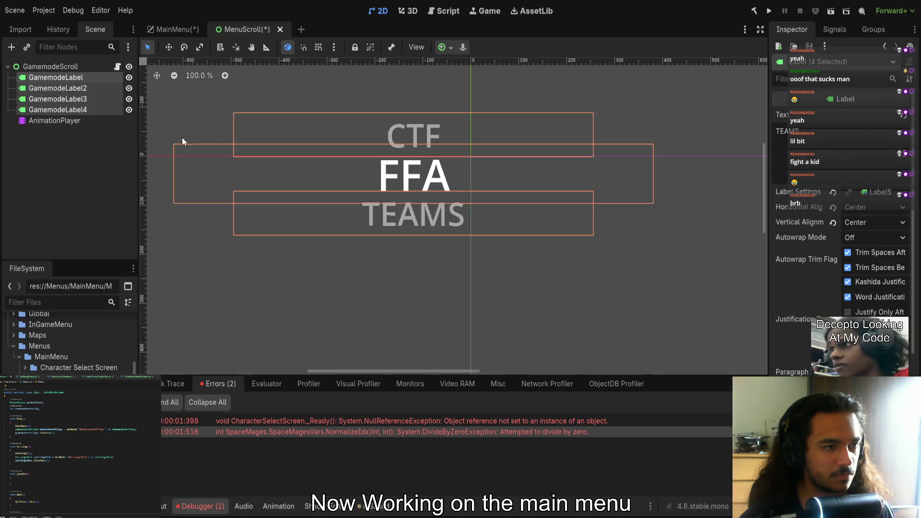
drag(428, 212, 485, 211)
scroll(485, 211, up, 5)
scroll(465, 192, up, 3)
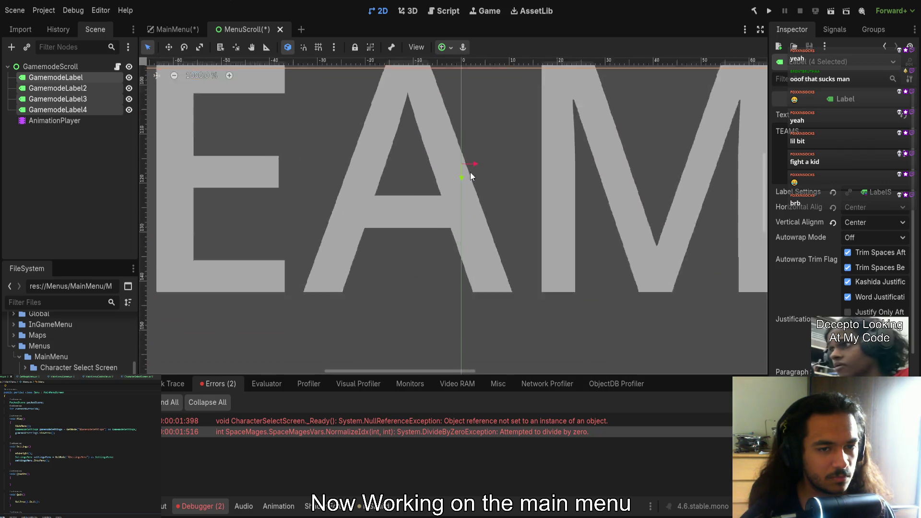
scroll(470, 163, down, 10)
scroll(473, 173, up, 8)
key(ctrl+s)
Resize GamemodeScroll to 266 px wide, adjusting its top and bottom edges around the labels
scroll(465, 240, down, 2)
click(51, 68)
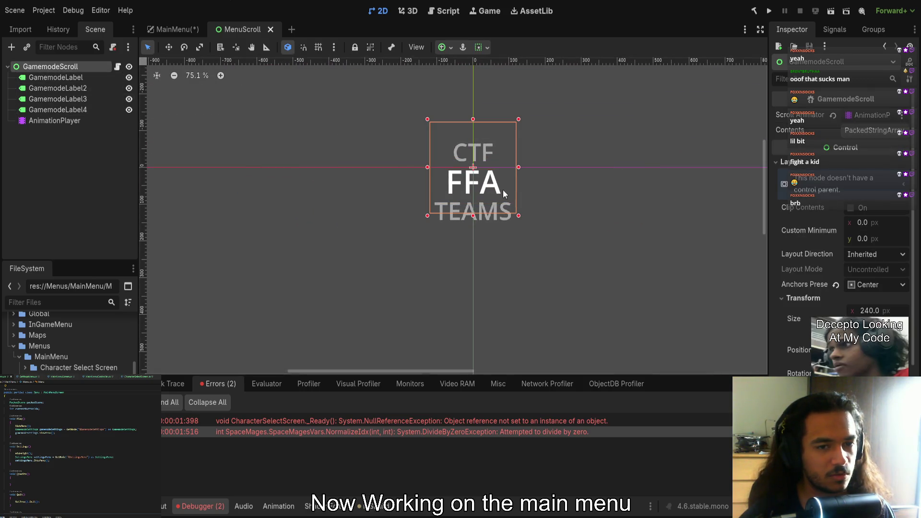
mouse_move(518, 167)
mouse_down()
mouse_move(540, 167)
mouse_move(518, 168)
mouse_up()
drag(473, 216, 468, 240)
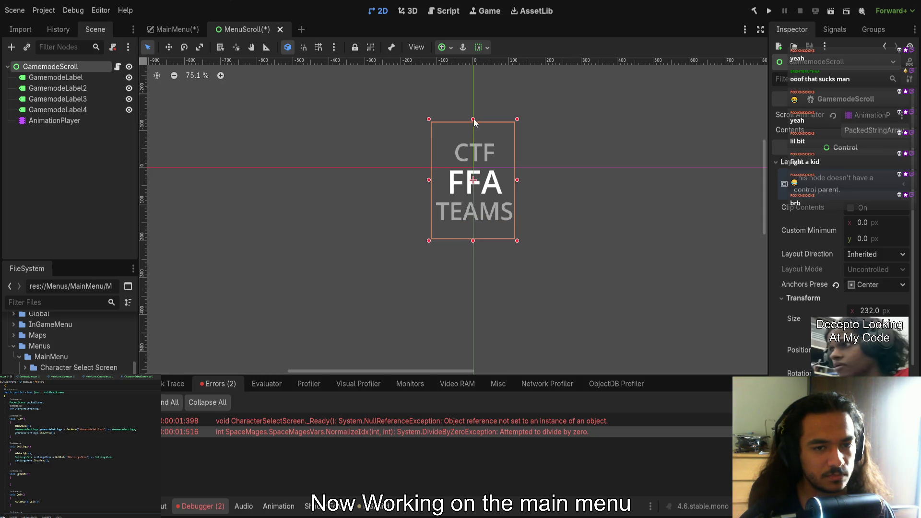
drag(473, 120, 473, 103)
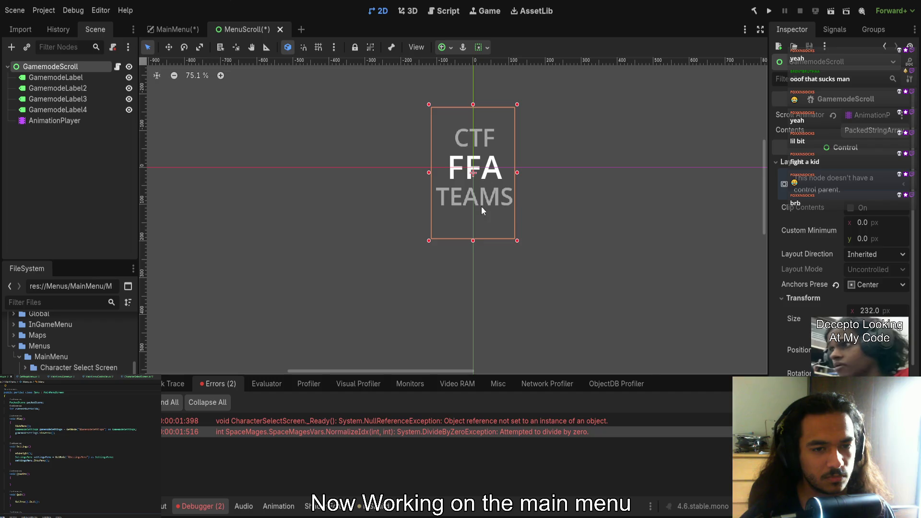
drag(472, 242, 472, 230)
Save MenuScroll again and return to the MainMenu scene
scroll(475, 190, up, 15)
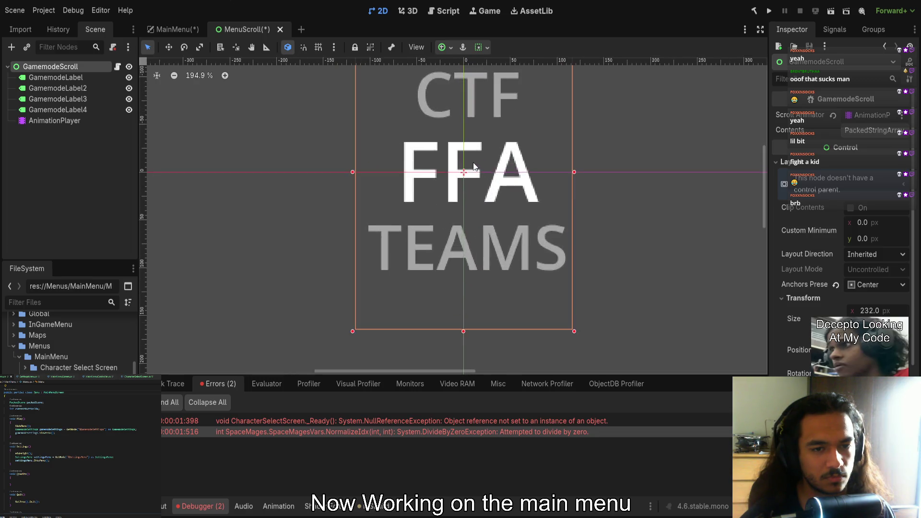
scroll(441, 191, down, 15)
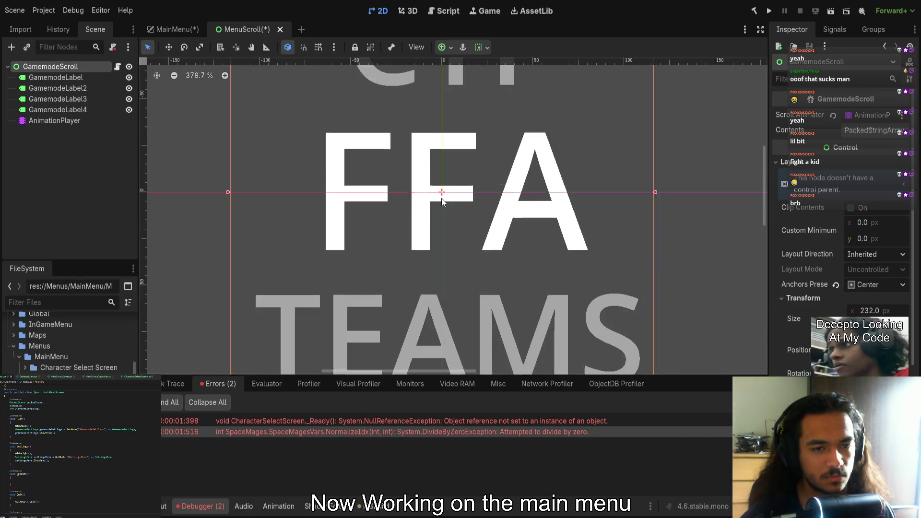
scroll(478, 214, up, 5)
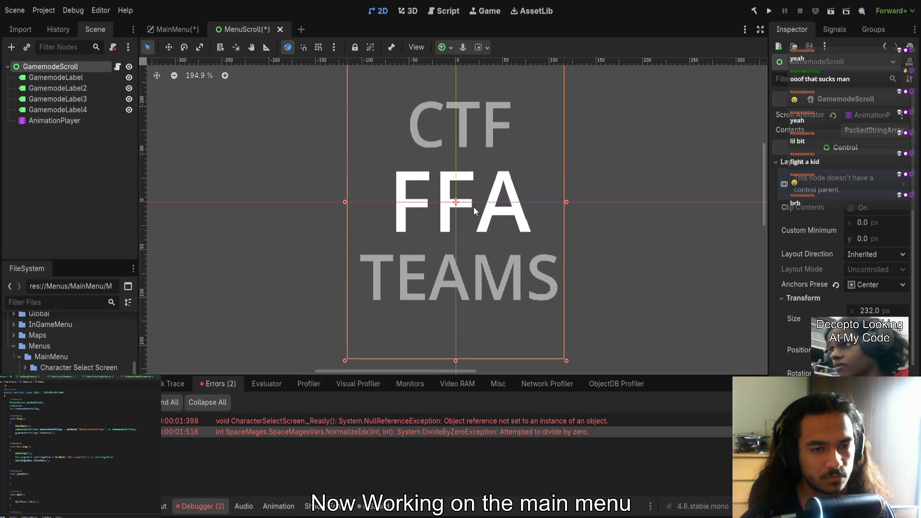
scroll(468, 207, down, 2)
key(ctrl+s)
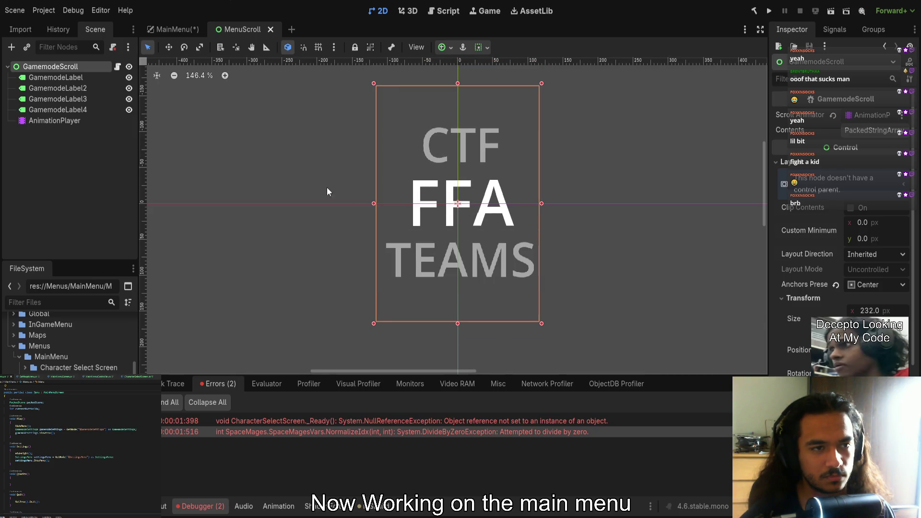
click(168, 30)
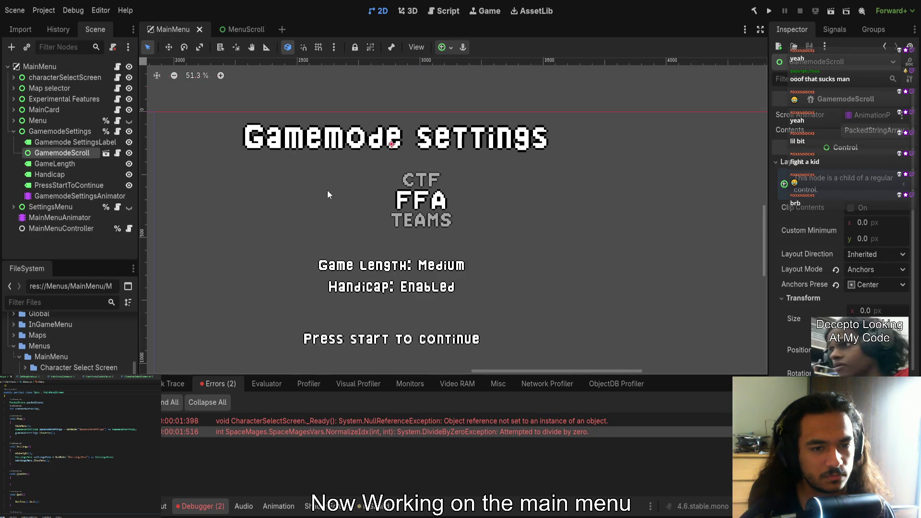
Glance at MenuScroll, then select GamemodeScroll in the MainMenu scene
scroll(329, 194, down, 3)
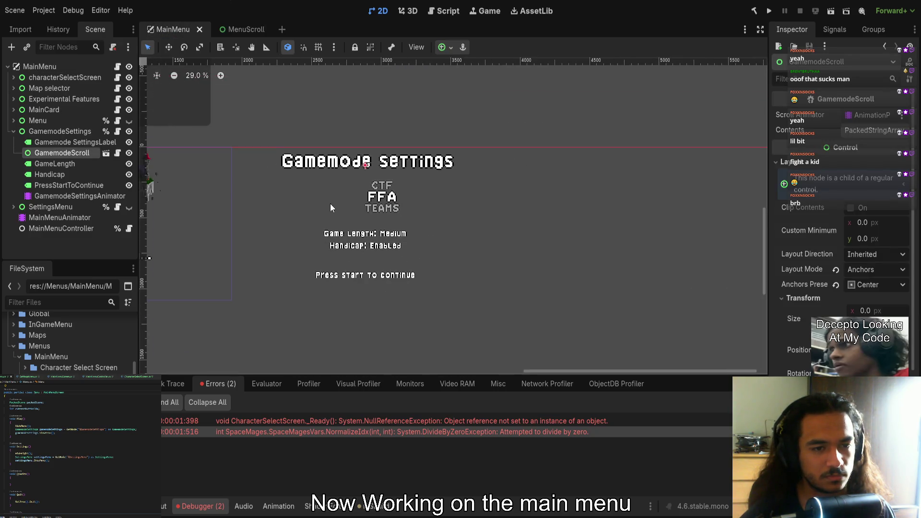
click(243, 29)
click(160, 27)
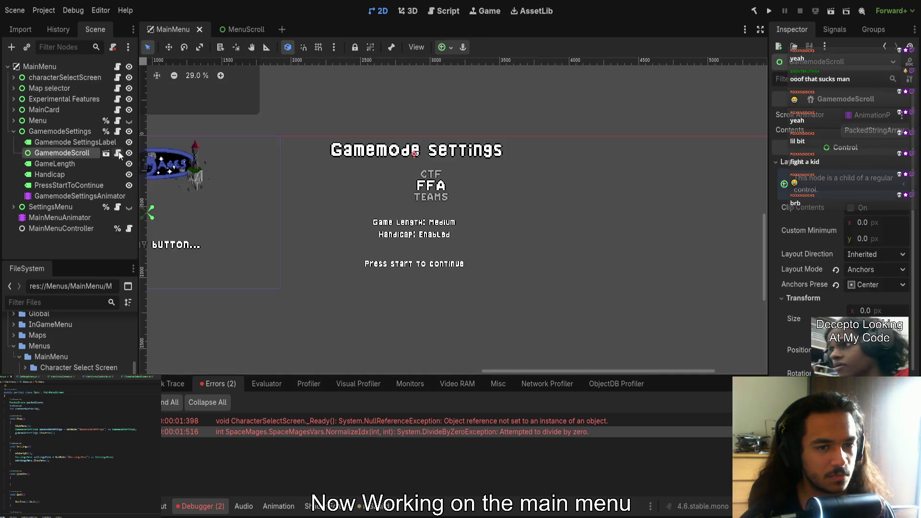
click(76, 164)
click(72, 153)
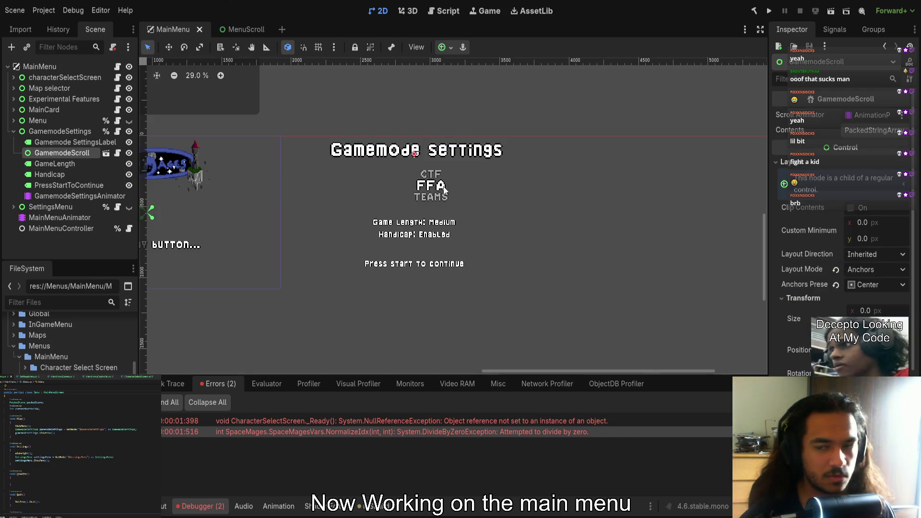
drag(574, 192, 584, 189)
Experiment with resizing GamemodeScroll, delete it, and restore it with undo
mouse_move(426, 150)
mouse_down()
mouse_move(365, 153)
mouse_move(390, 211)
mouse_up()
drag(362, 182, 386, 182)
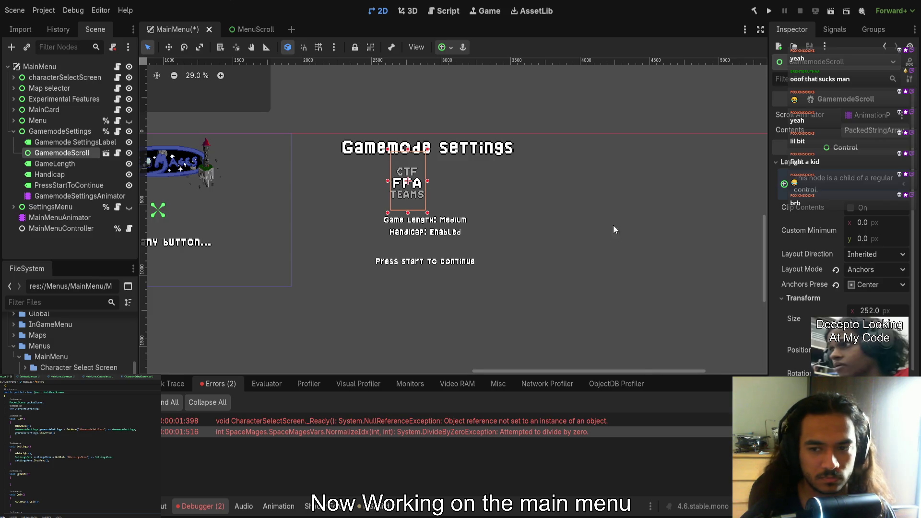
drag(427, 211, 390, 152)
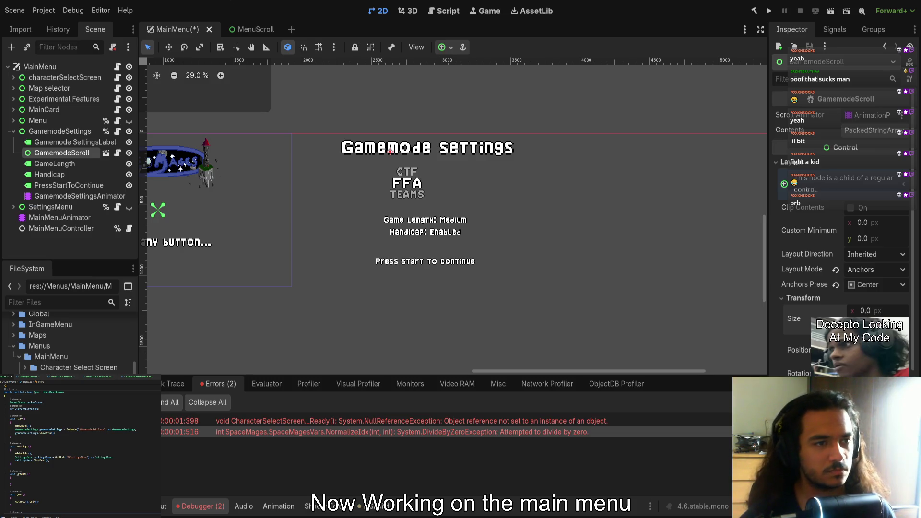
click(83, 143)
click(75, 153)
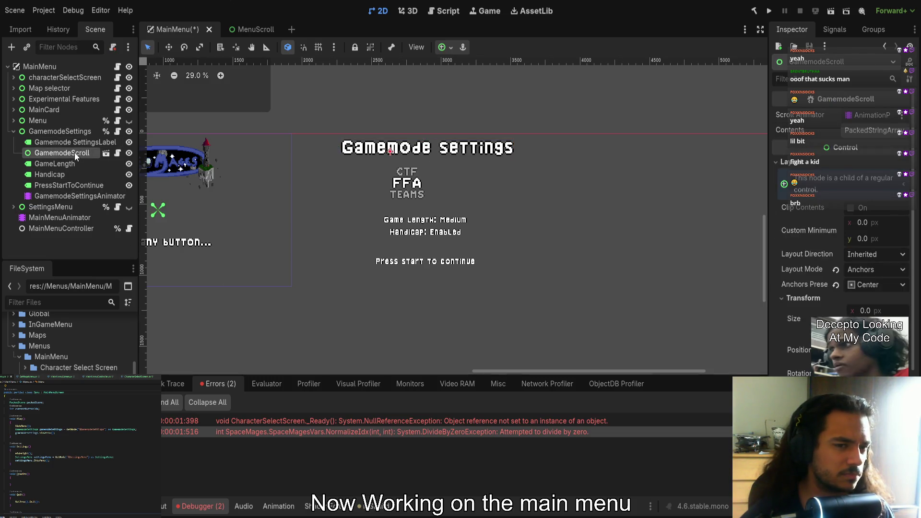
key(Delete)
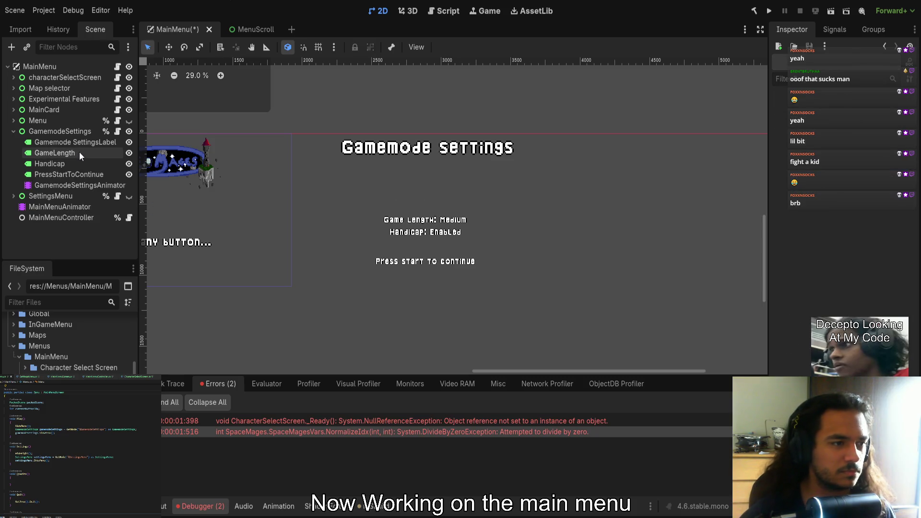
click(54, 142)
key(ctrl+z)
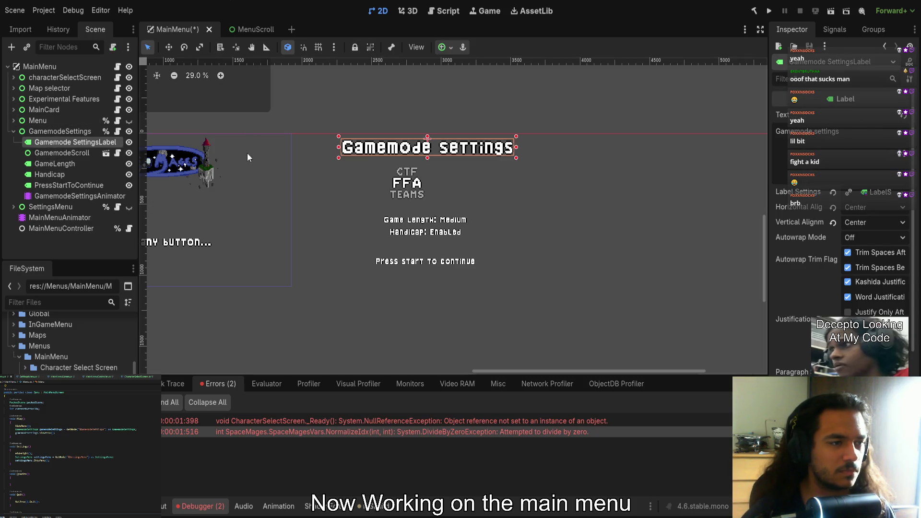
click(72, 155)
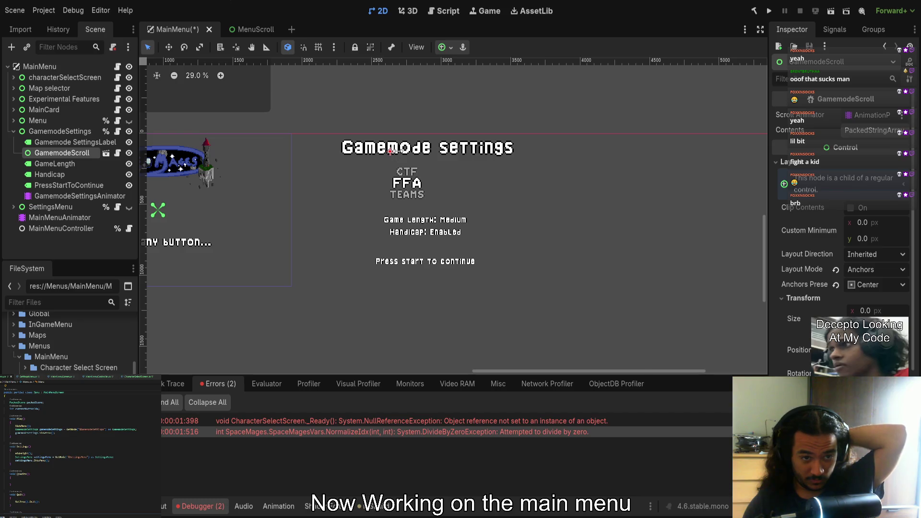
scroll(391, 153, up, 5)
Widen GamemodeScroll to 256 px and adjust its left edge, undoing an accidental label move
mouse_move(399, 149)
mouse_down()
mouse_move(400, 204)
mouse_move(525, 183)
mouse_move(451, 197)
mouse_move(439, 263)
mouse_up()
click(94, 153)
drag(479, 212, 483, 212)
mouse_move(396, 208)
mouse_down()
mouse_move(367, 207)
mouse_move(401, 201)
mouse_up()
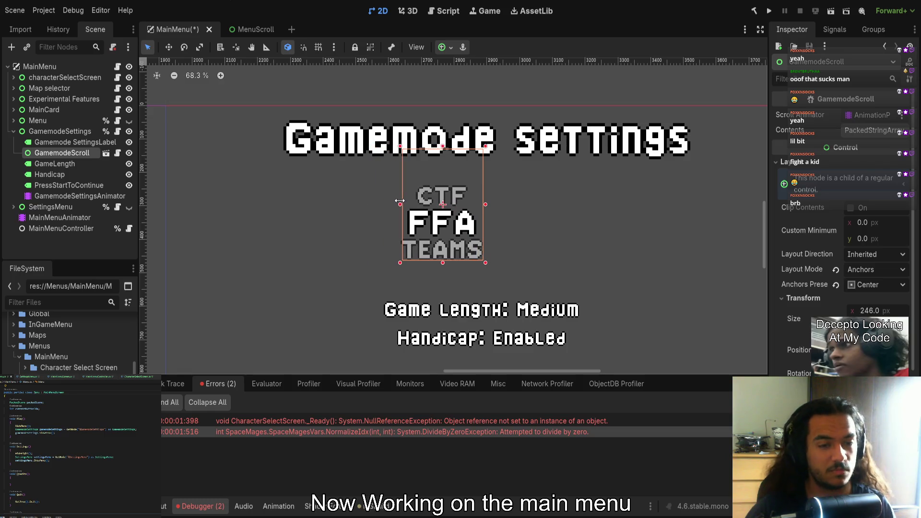
drag(446, 229, 442, 235)
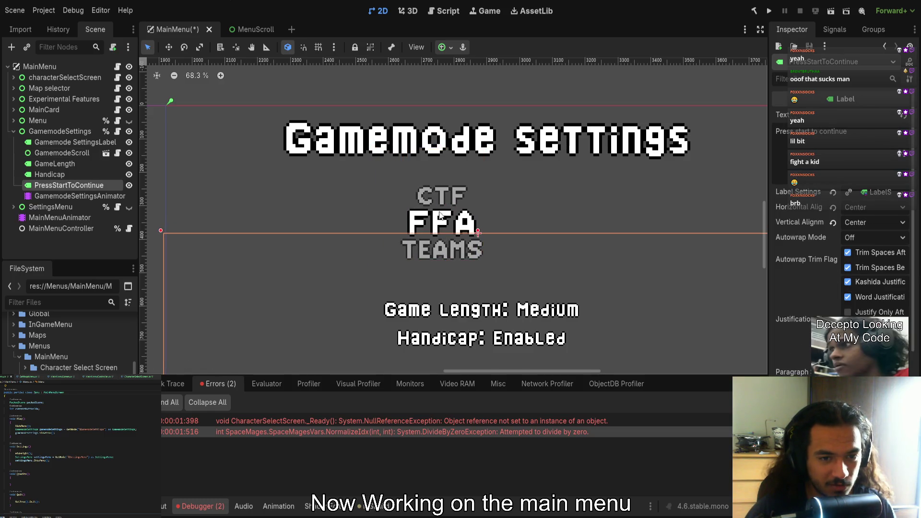
key(ctrl+z)
click(107, 156)
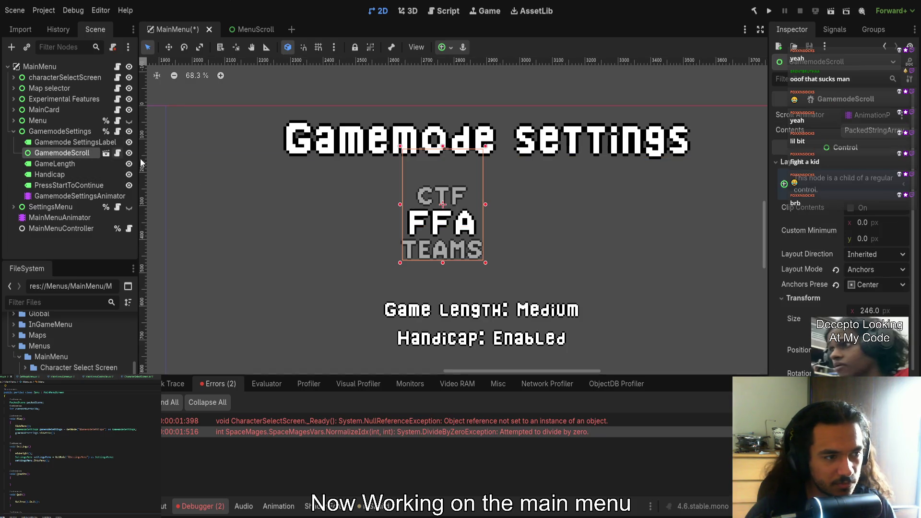
Raise GamemodeScroll's top edge, widen it evenly to 326 px, then select MenuScroll's four labels
mouse_move(444, 151)
mouse_down()
mouse_move(445, 189)
mouse_move(450, 136)
mouse_move(448, 143)
mouse_up()
drag(485, 203, 498, 202)
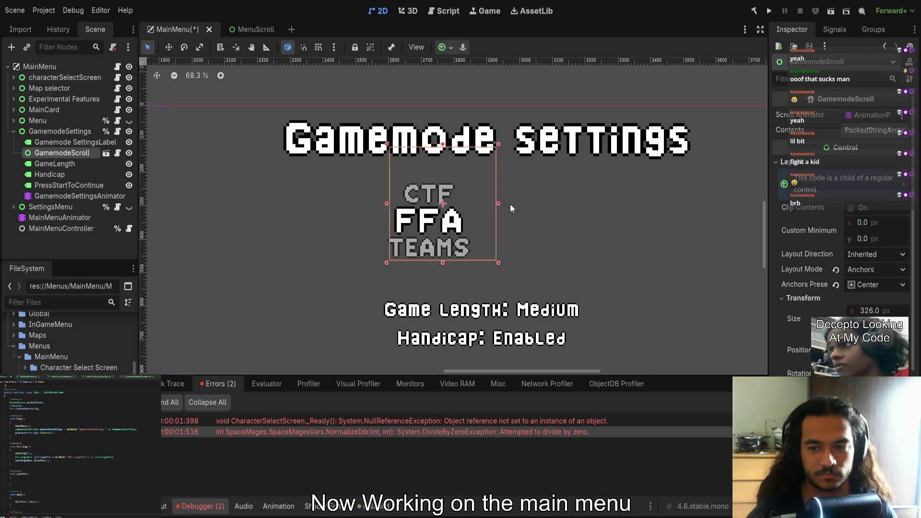
click(235, 31)
click(55, 78)
shift+click(53, 110)
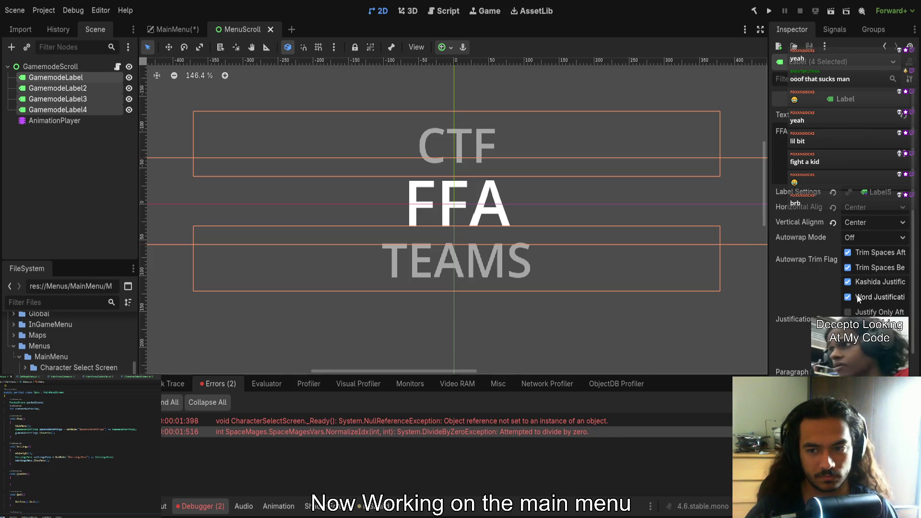
Inspect the four gamemode labels' layout properties in MenuScroll
scroll(827, 278, down, 5)
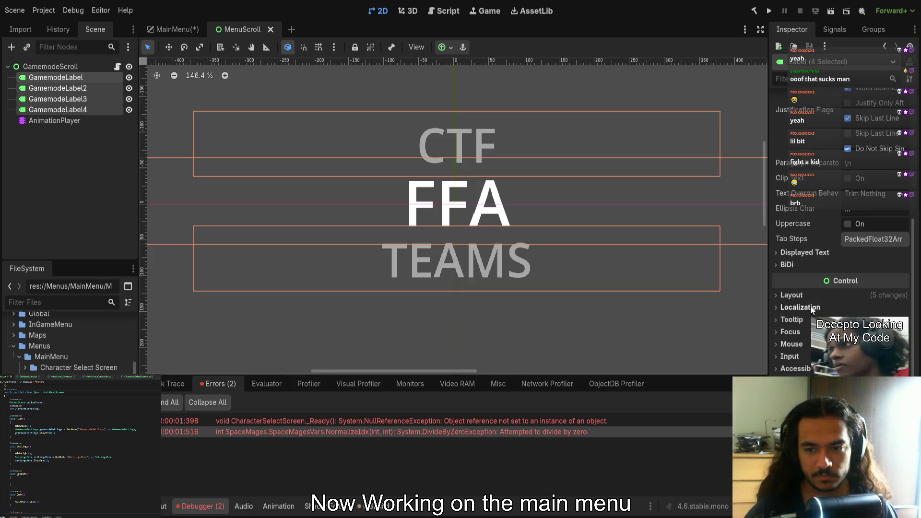
click(810, 296)
scroll(585, 256, down, 9)
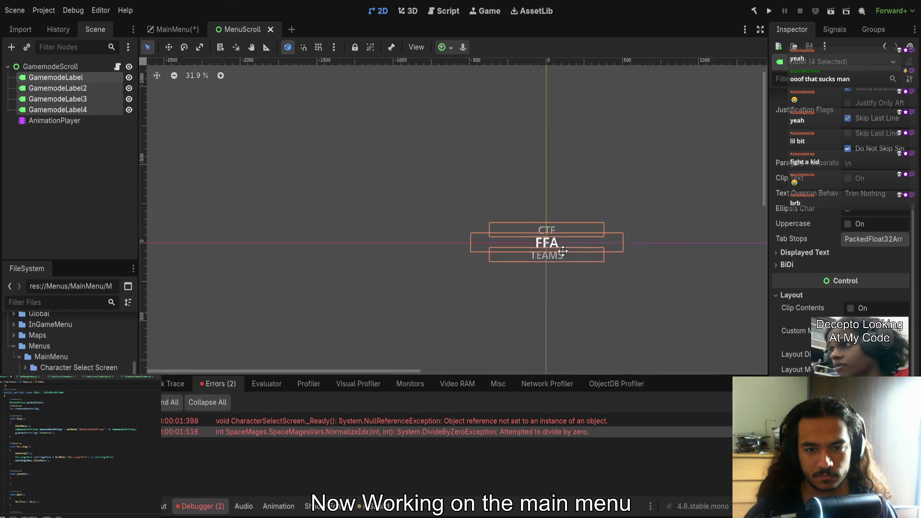
scroll(505, 240, down, 4)
scroll(504, 241, up, 8)
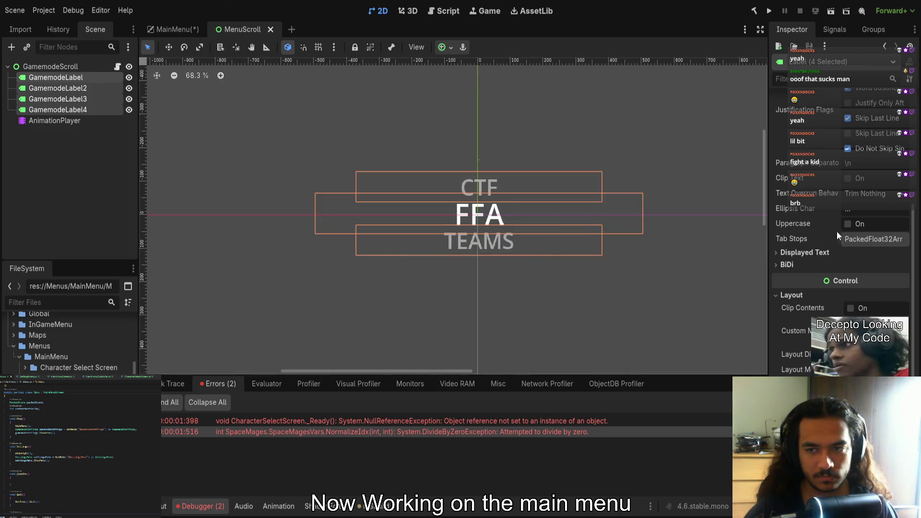
scroll(822, 232, up, 4)
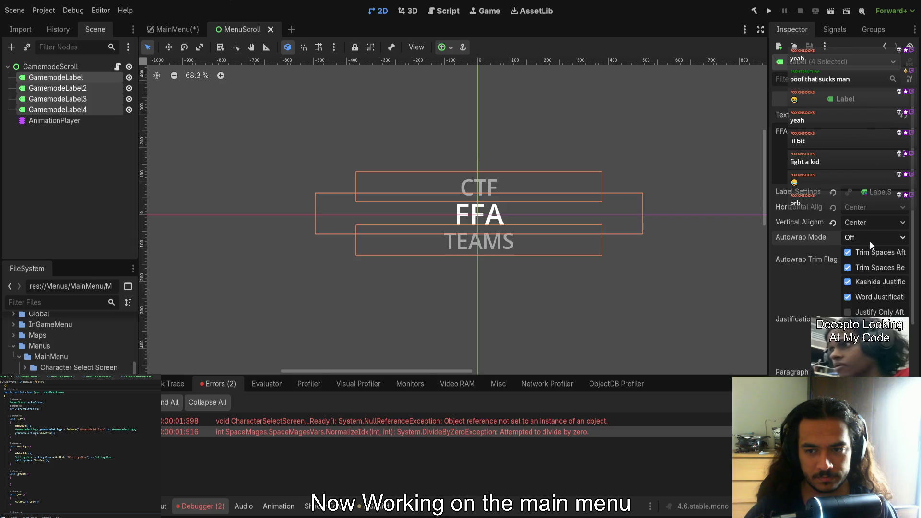
scroll(834, 259, down, 5)
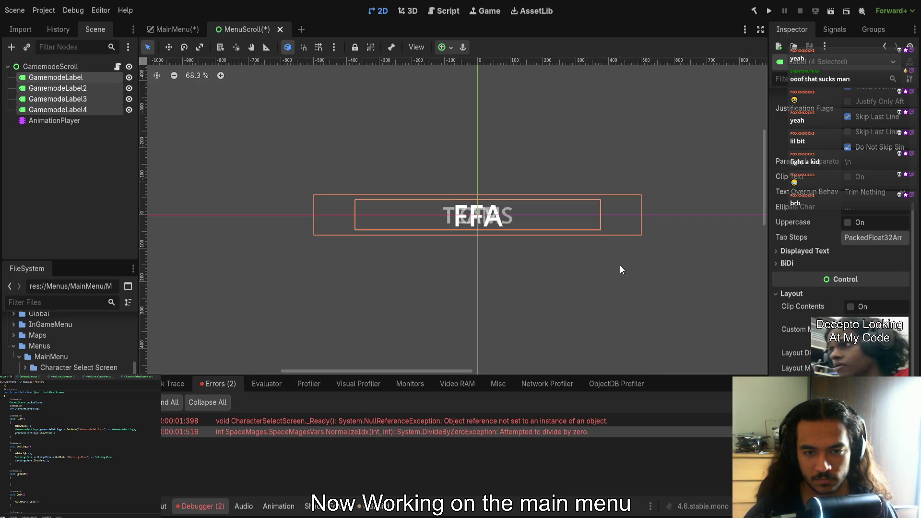
Load the RESET animation to restore the label layout and save MenuScroll
click(72, 121)
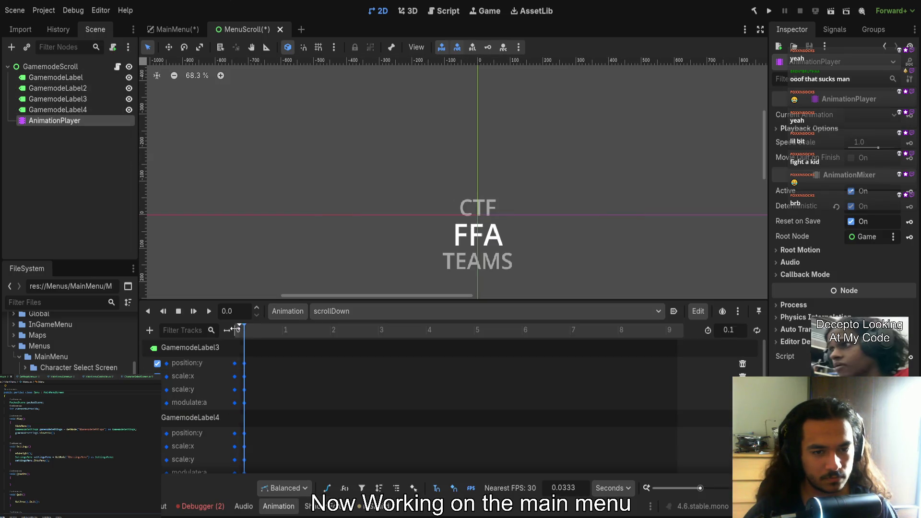
click(434, 234)
key(f)
click(463, 176)
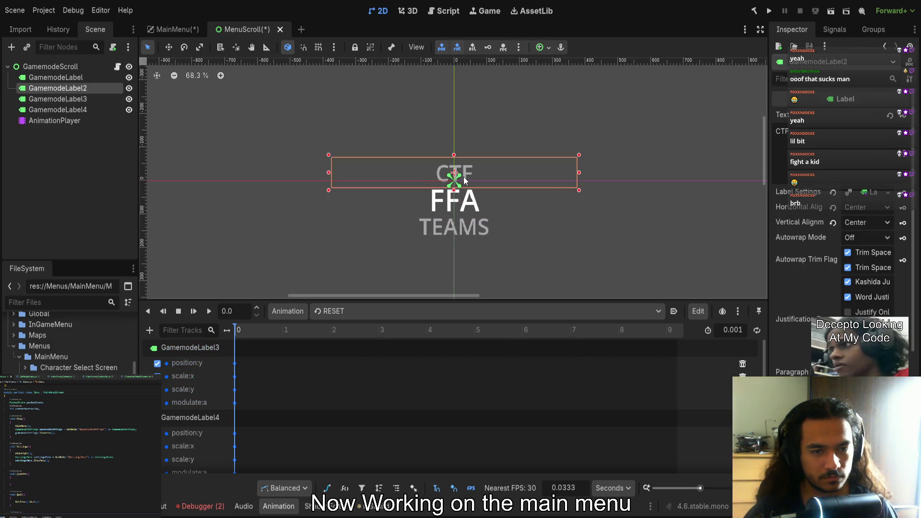
click(336, 237)
key(ctrl+s)
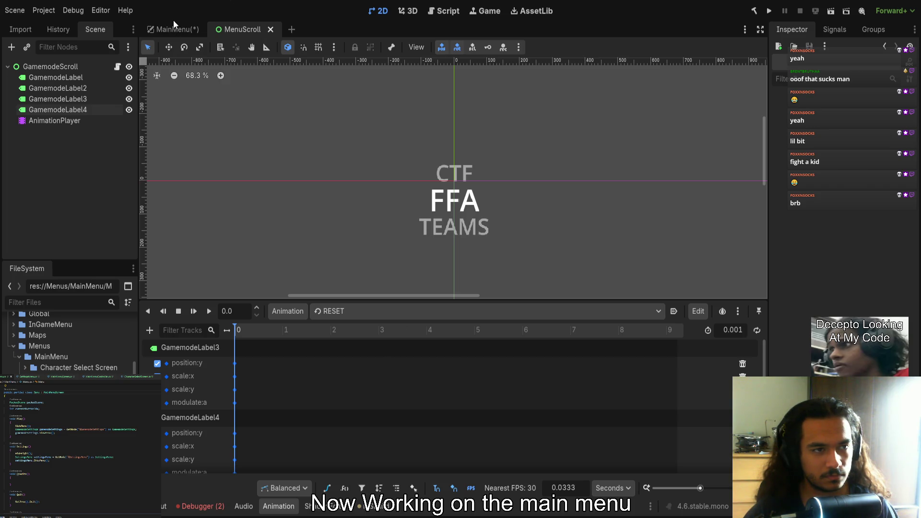
Back in MainMenu, nudge GamemodeScroll slightly to the right
click(169, 23)
scroll(285, 176, down, 5)
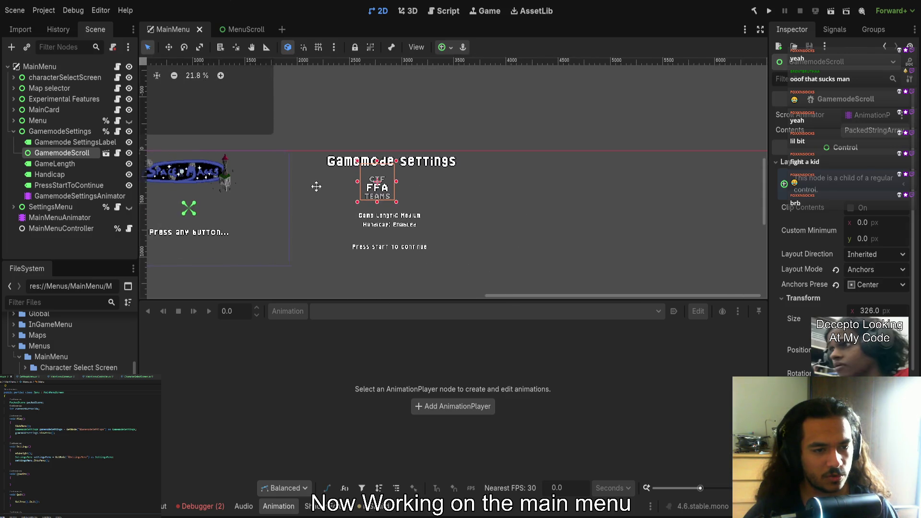
drag(398, 185, 409, 183)
scroll(404, 203, up, 4)
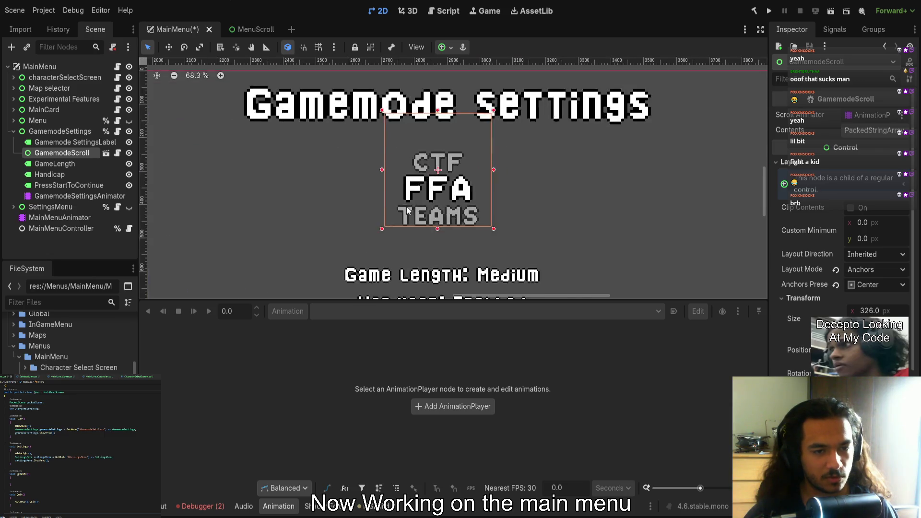
scroll(465, 196, down, 2)
Show the Gamemode settings Hide animation tracks and preview its end pose
click(80, 196)
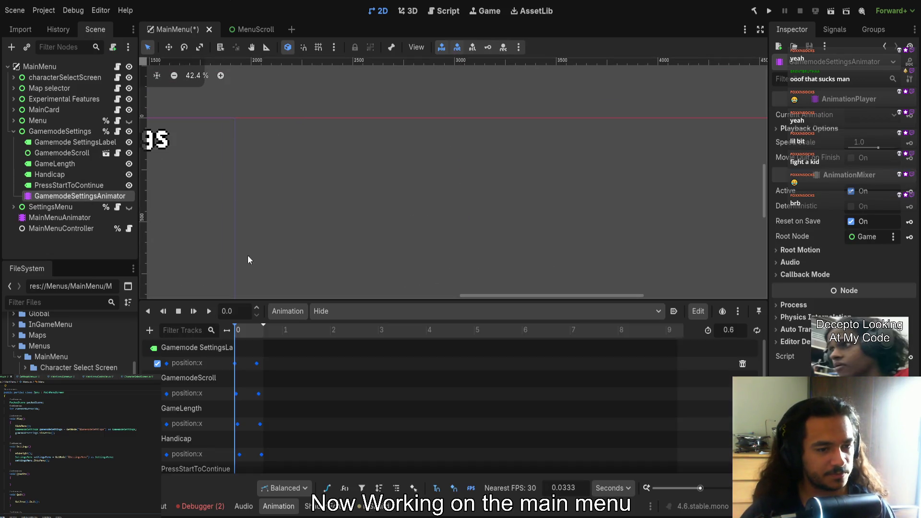
scroll(347, 168, down, 4)
scroll(332, 179, up, 4)
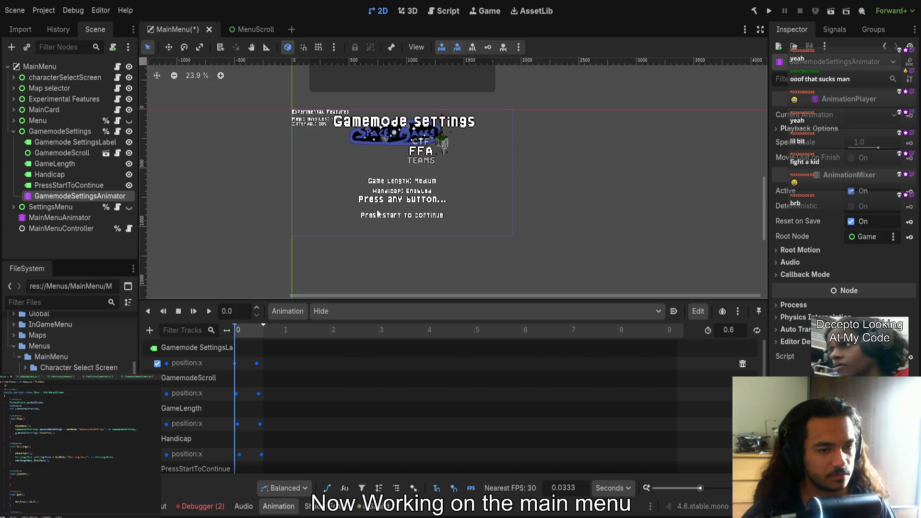
drag(245, 329, 288, 332)
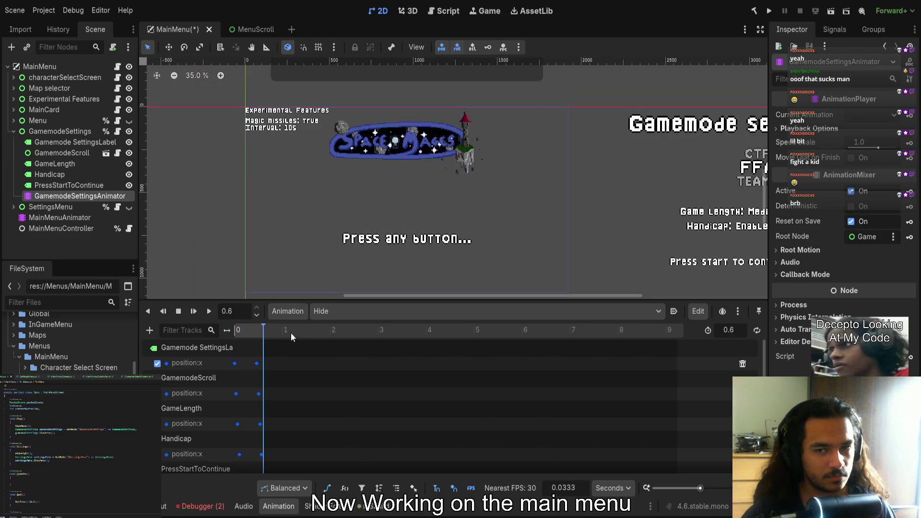
scroll(389, 200, right, 5)
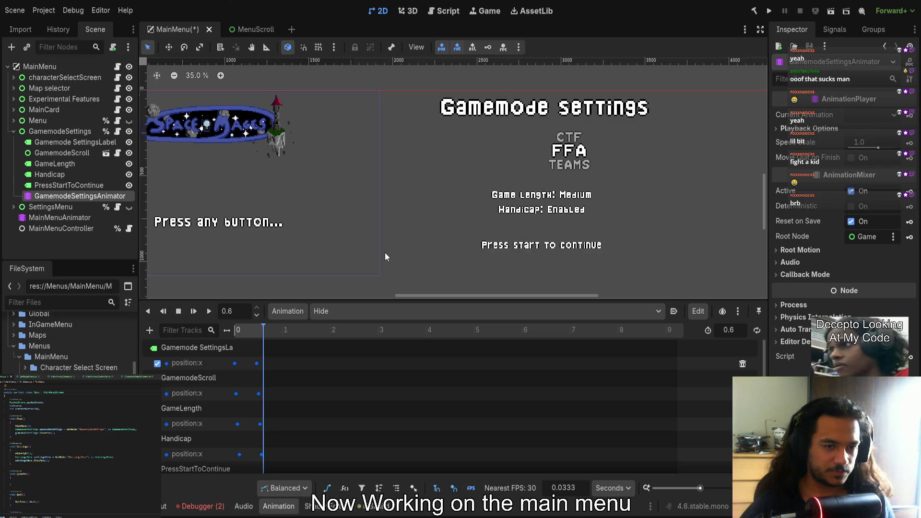
Select GamemodeScroll and shift its box to the left
scroll(385, 257, up, 1)
click(49, 174)
scroll(502, 164, up, 4)
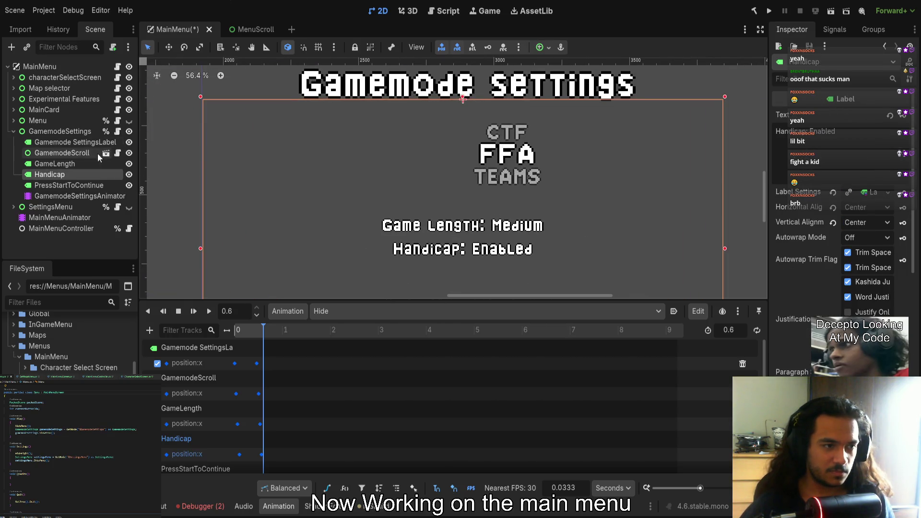
click(65, 165)
click(62, 154)
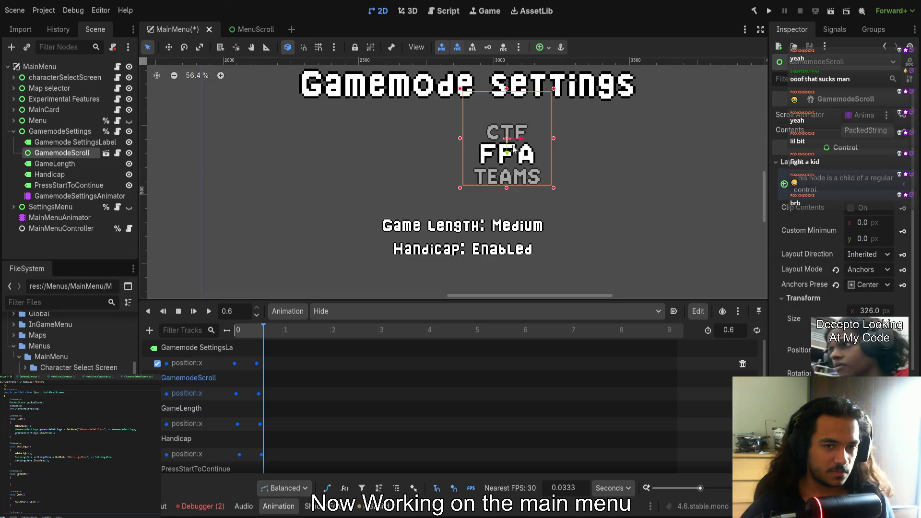
drag(523, 140, 476, 139)
Scrub the Hide animation between its start and 0.6 s end, then expand GamemodeScroll's labels
click(259, 328)
drag(259, 326, 238, 327)
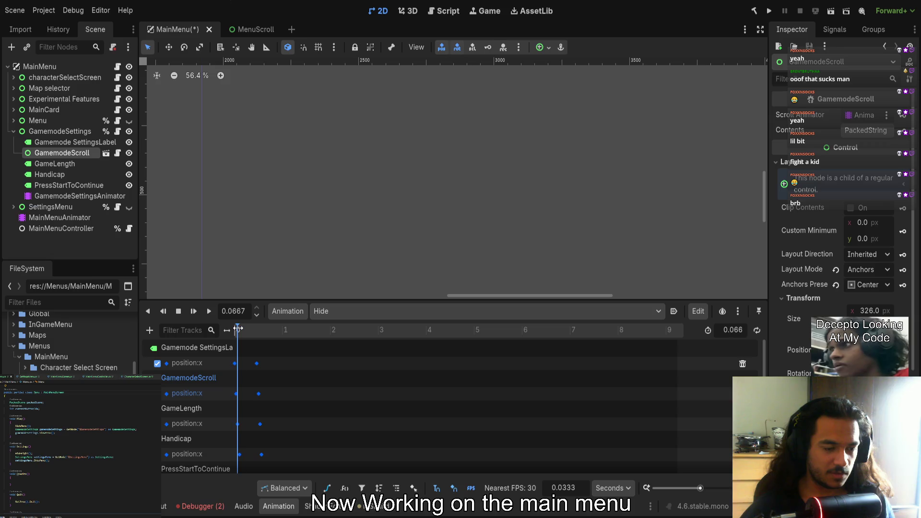
click(264, 328)
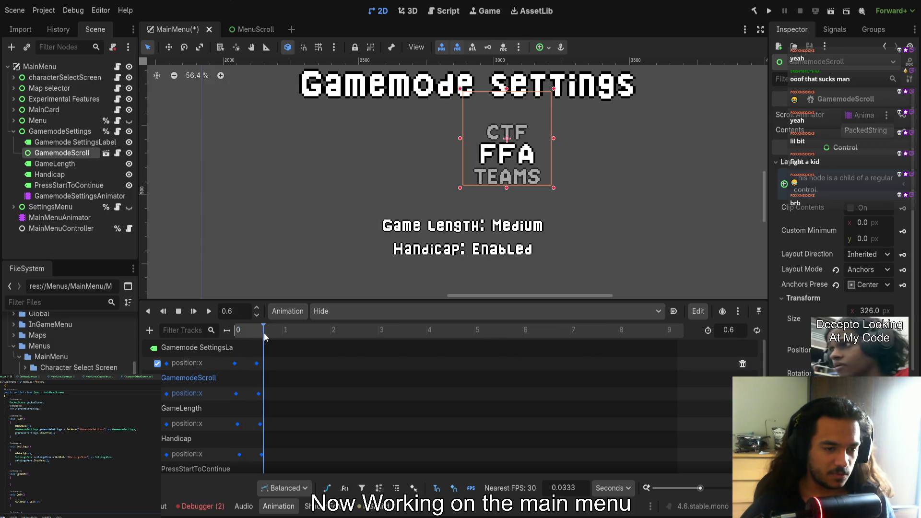
scroll(302, 243, down, 2)
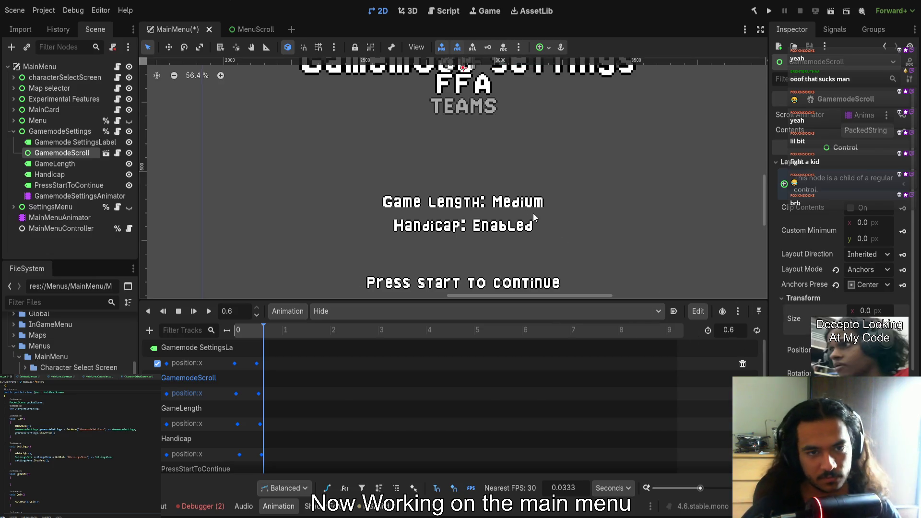
scroll(534, 213, up, 2)
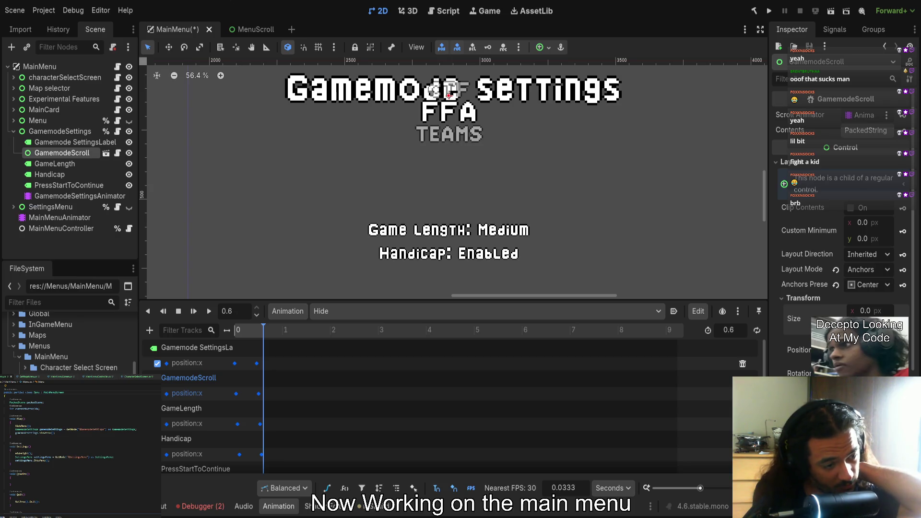
click(38, 174)
click(45, 153)
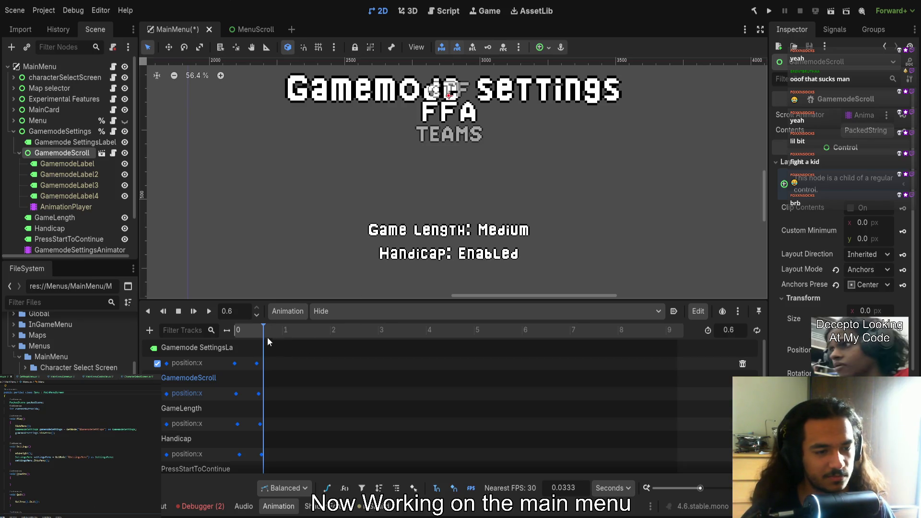
Return the Hide animation preview to its start and centre the menu in view
drag(267, 337, 235, 338)
scroll(350, 210, down, 5)
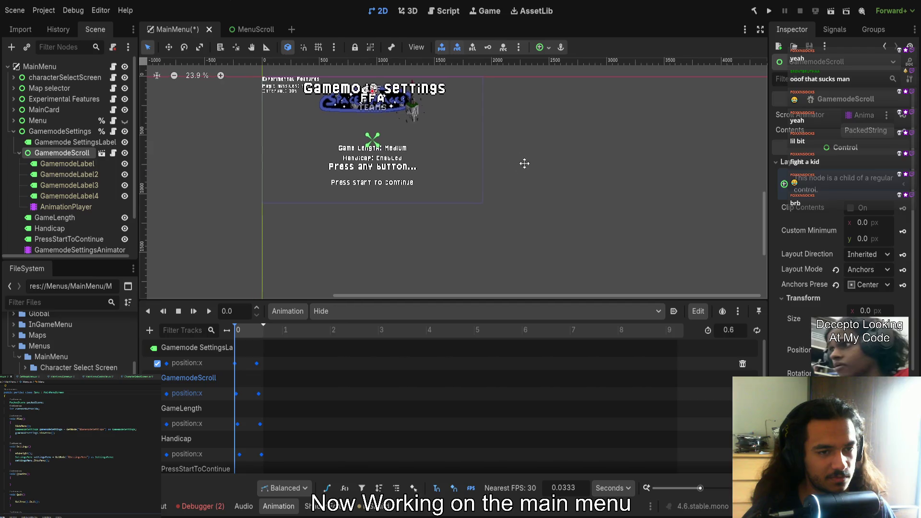
scroll(398, 141, up, 3)
scroll(415, 125, down, 3)
scroll(408, 201, up, 2)
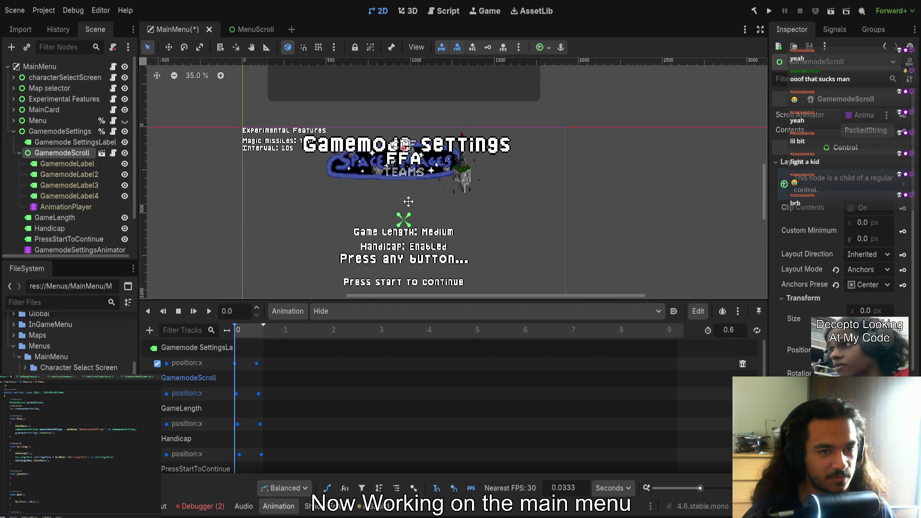
drag(408, 201, 415, 195)
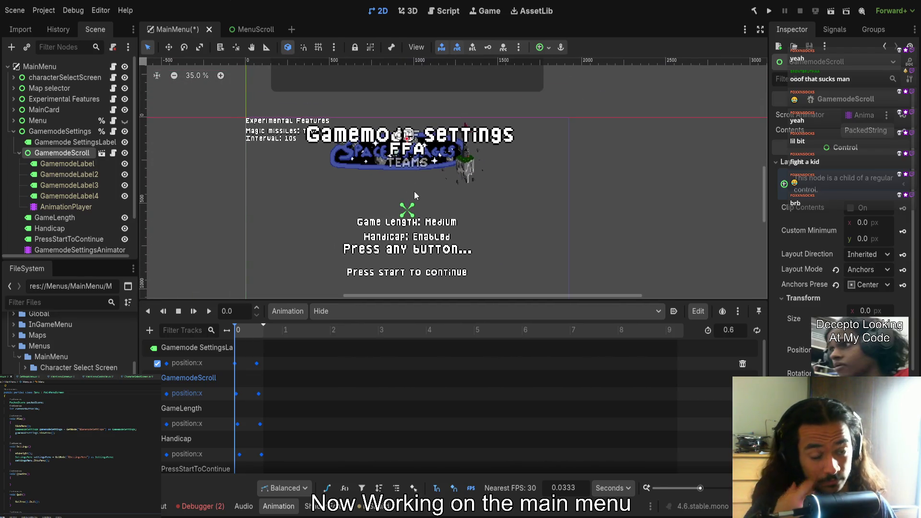
Move the CTF/FFA/TEAMS selector below the logo, save, then delete GamemodeScroll
scroll(413, 191, down, 2)
scroll(402, 191, up, 2)
mouse_move(401, 191)
mouse_down()
mouse_move(405, 158)
mouse_move(409, 200)
mouse_move(409, 185)
mouse_up()
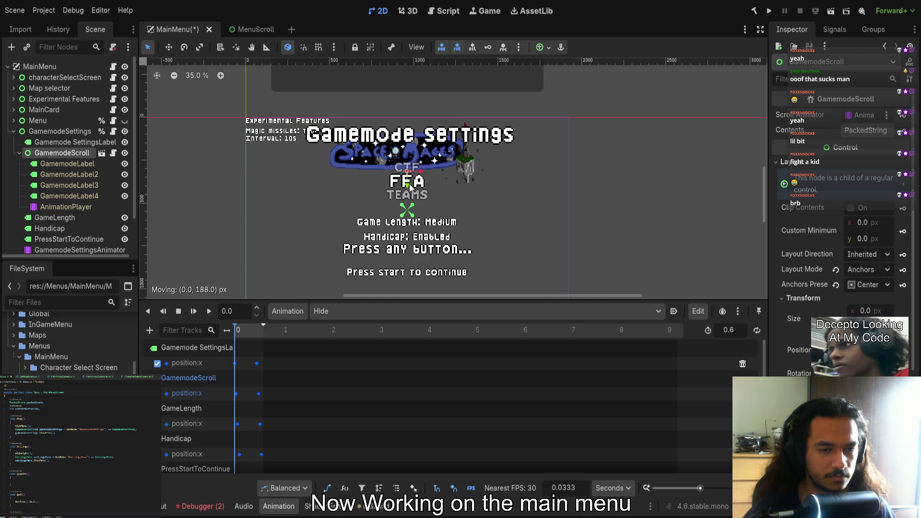
scroll(410, 184, up, 5)
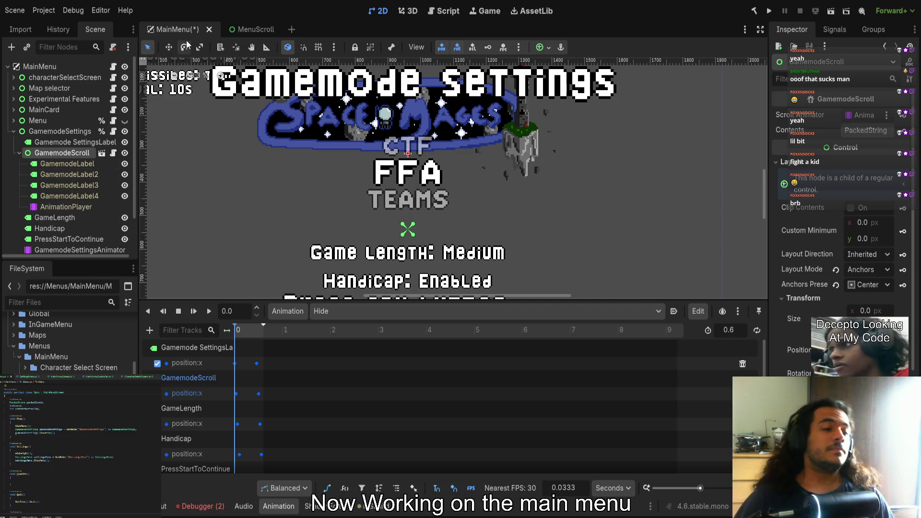
key(ctrl+s)
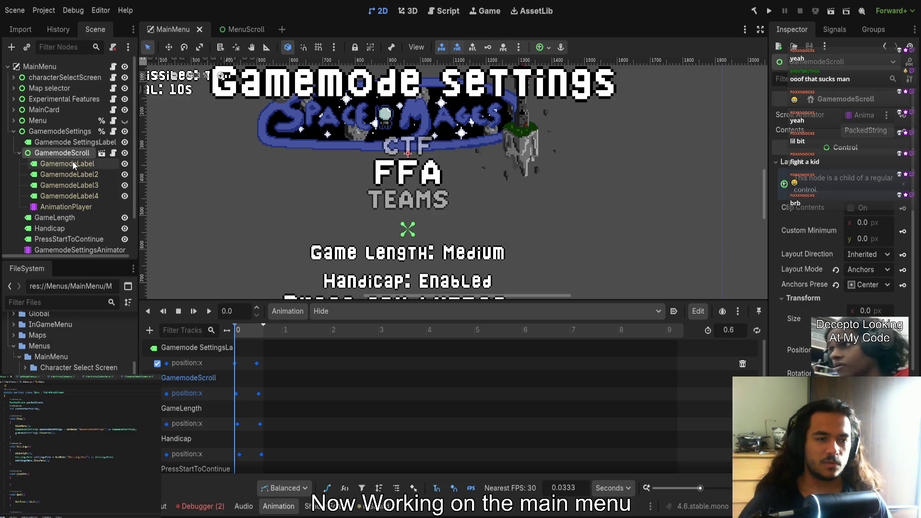
key(Delete)
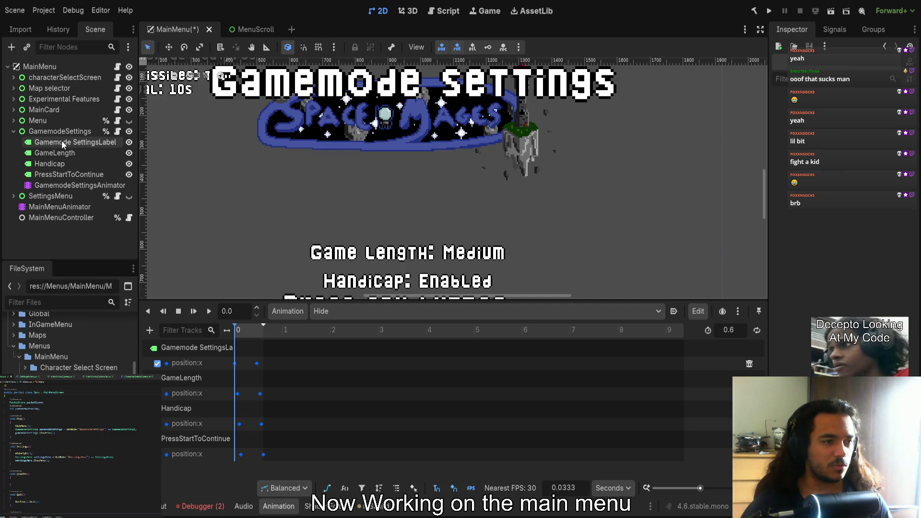
Instance MenuScroll.tscn under GamemodeSettings, just below the Gamemode SettingsLabel, and shift its box down
click(41, 305)
text(scrol)
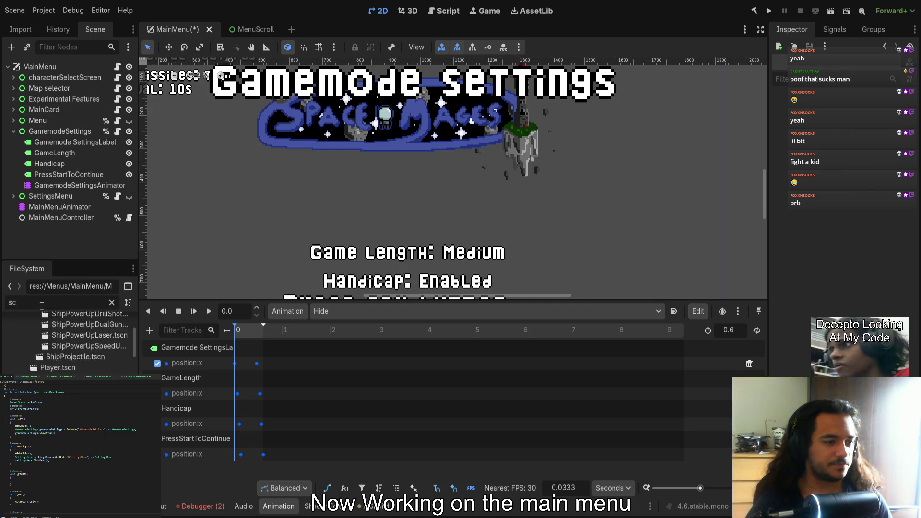
mouse_move(72, 376)
mouse_down()
mouse_move(211, 179)
mouse_move(55, 153)
mouse_move(76, 141)
mouse_move(398, 199)
mouse_move(424, 235)
mouse_move(431, 226)
mouse_move(524, 263)
mouse_move(516, 264)
mouse_up()
scroll(299, 217, down, 2)
scroll(300, 217, down, 2)
drag(93, 228, 60, 132)
drag(58, 196, 53, 150)
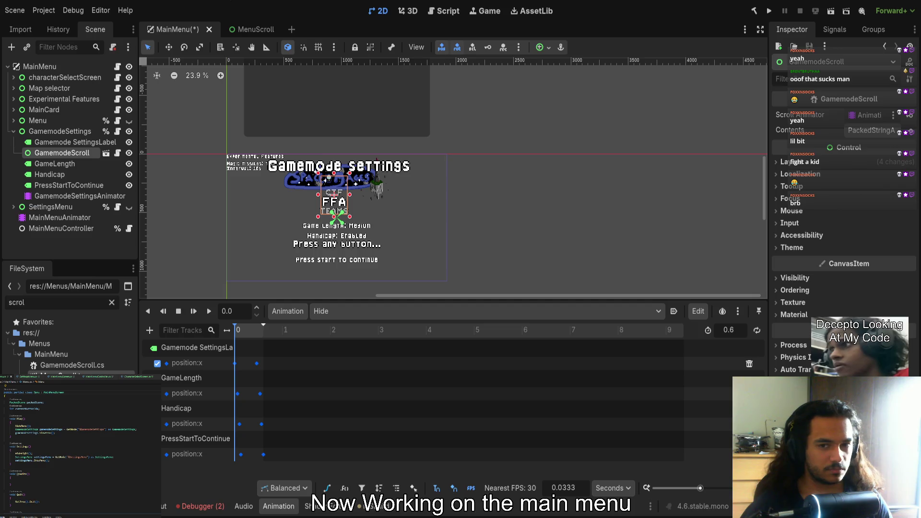
scroll(303, 234, up, 12)
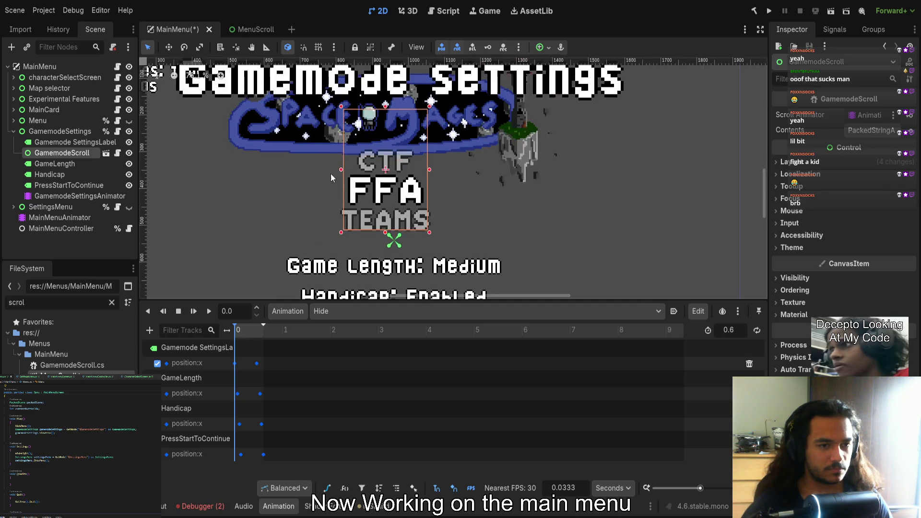
drag(438, 166, 470, 177)
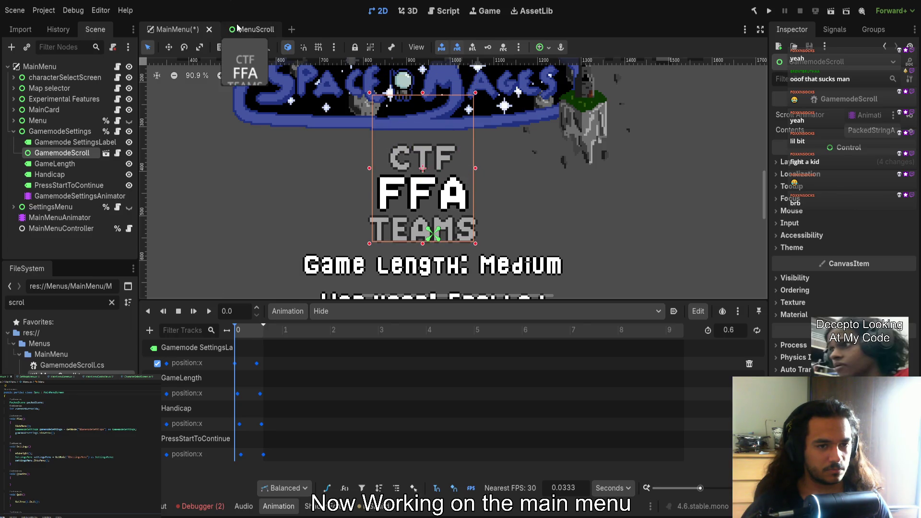
In the MenuScroll scene, widen the GamemodeScroll box to 382 px and save it
click(237, 25)
click(65, 69)
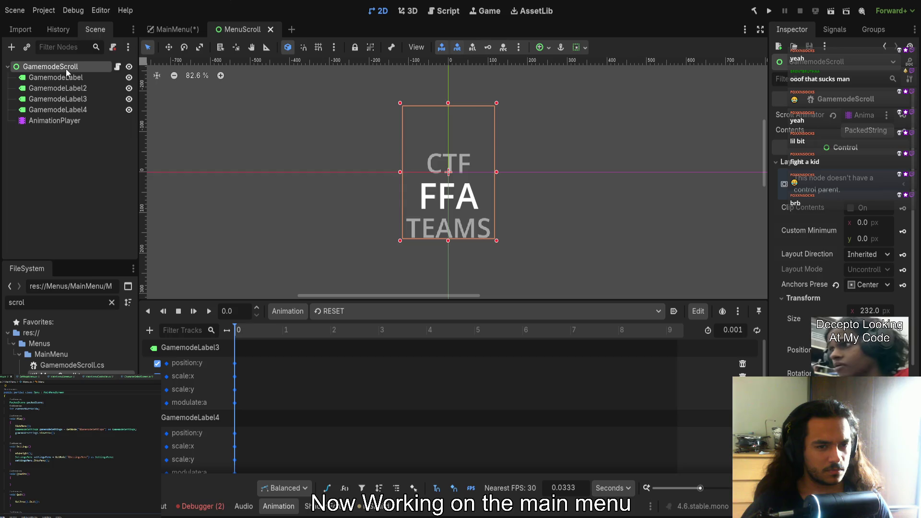
drag(497, 172, 526, 171)
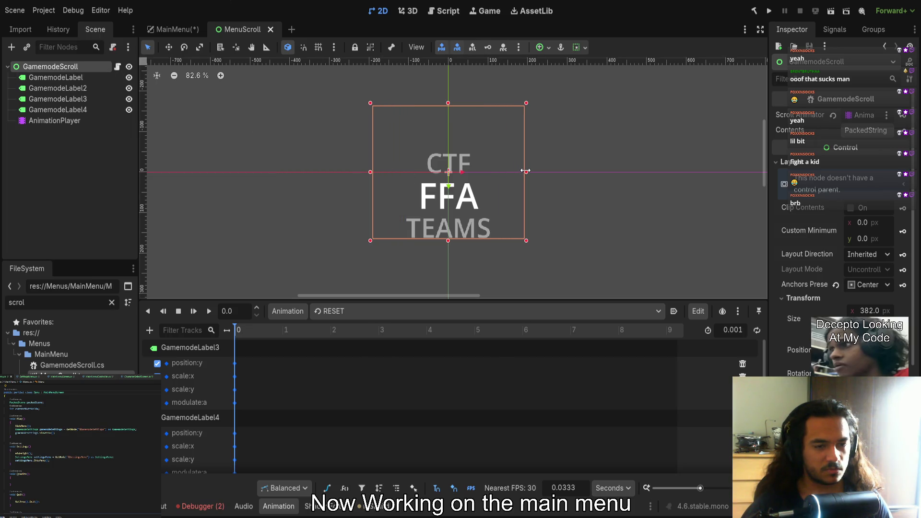
key(ctrl+s)
click(170, 29)
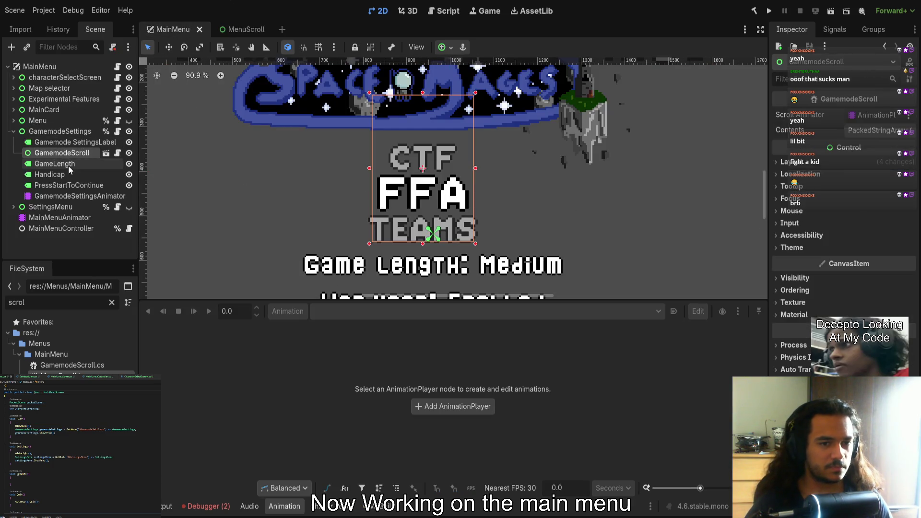
Replace the old GamemodeScroll instance with the updated MenuScroll, placed below Gamemode SettingsLabel
key(Delete)
click(48, 142)
mouse_move(53, 374)
mouse_down()
mouse_move(67, 189)
mouse_move(59, 131)
mouse_up()
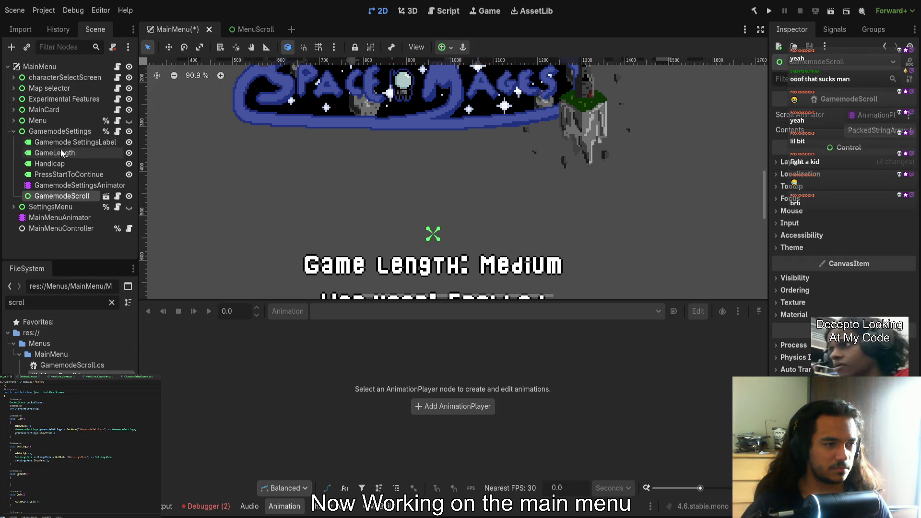
drag(61, 195, 62, 147)
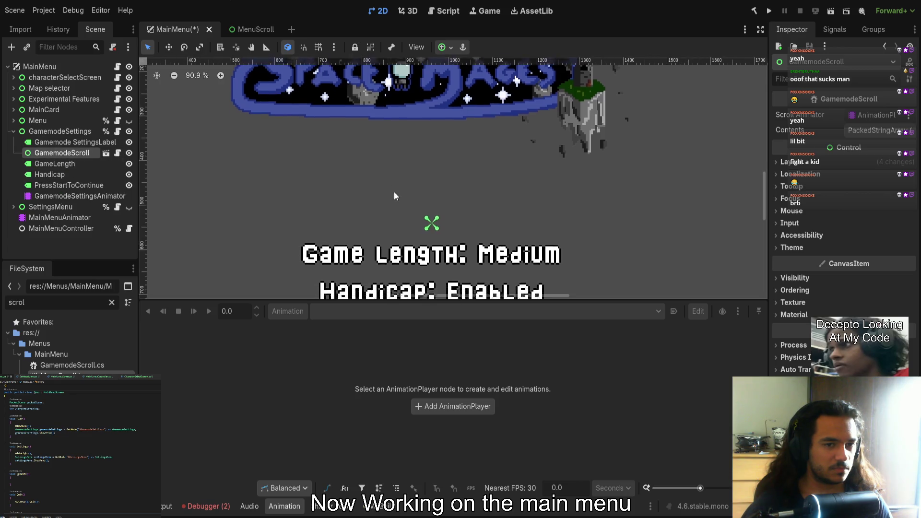
scroll(395, 197, down, 10)
drag(392, 186, 553, 248)
Position the selector box beneath the logo, then raise the GamemodeScroll list 169 px
scroll(485, 205, up, 2)
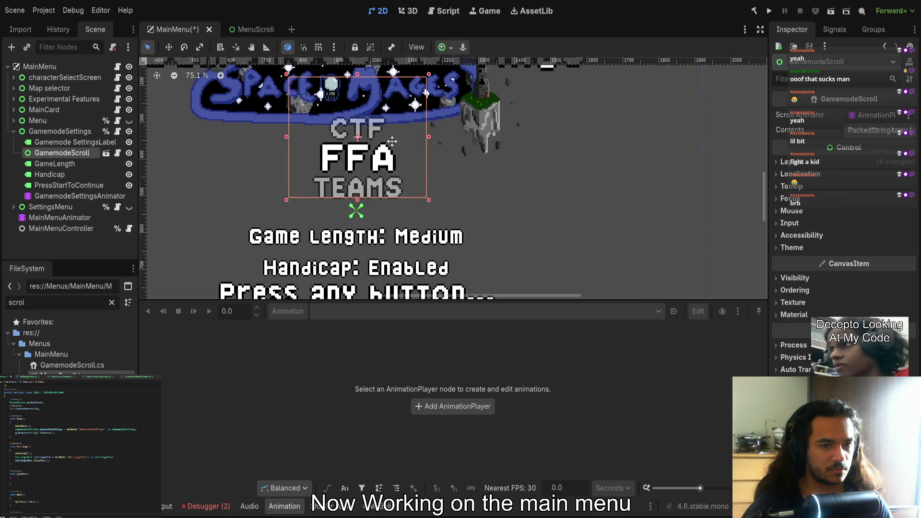
mouse_move(511, 219)
mouse_down()
mouse_move(520, 259)
mouse_move(511, 294)
mouse_up()
scroll(391, 235, up, 5)
scroll(435, 247, up, 5)
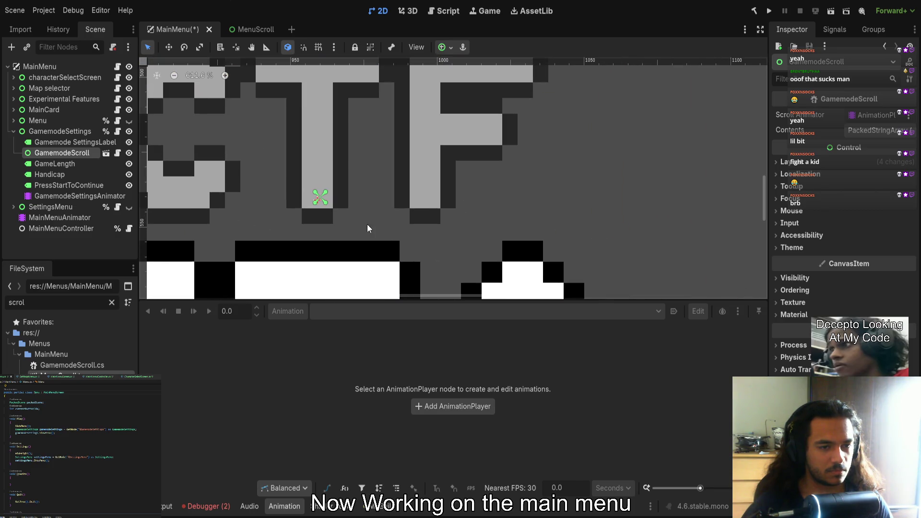
drag(378, 230, 439, 233)
scroll(412, 224, down, 10)
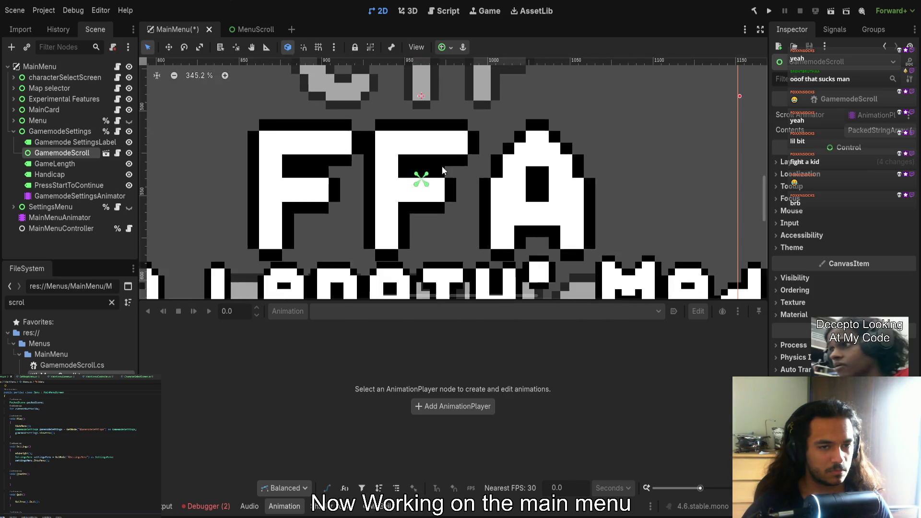
scroll(482, 204, up, 1)
drag(449, 217, 446, 139)
scroll(421, 162, down, 4)
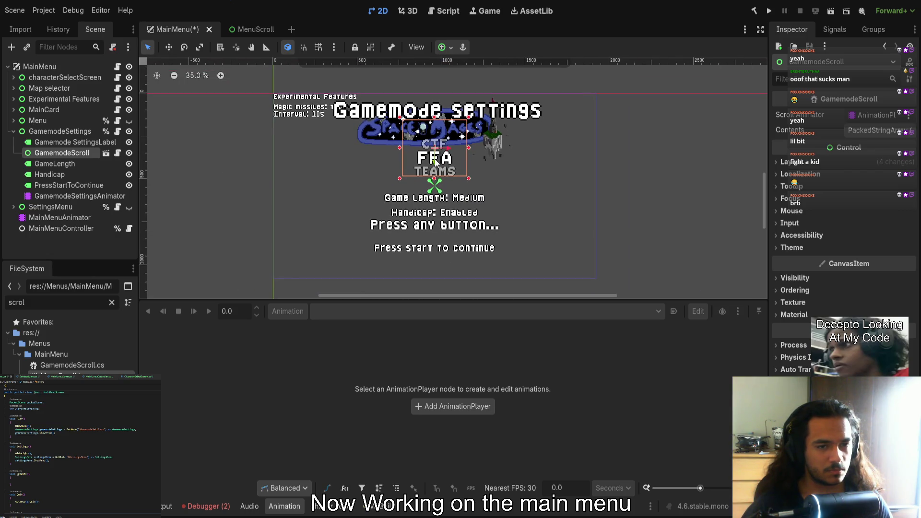
Show the GamemodeSettingsAnimator's Hide animation tracks in a taller animation editor
click(560, 188)
scroll(436, 162, up, 2)
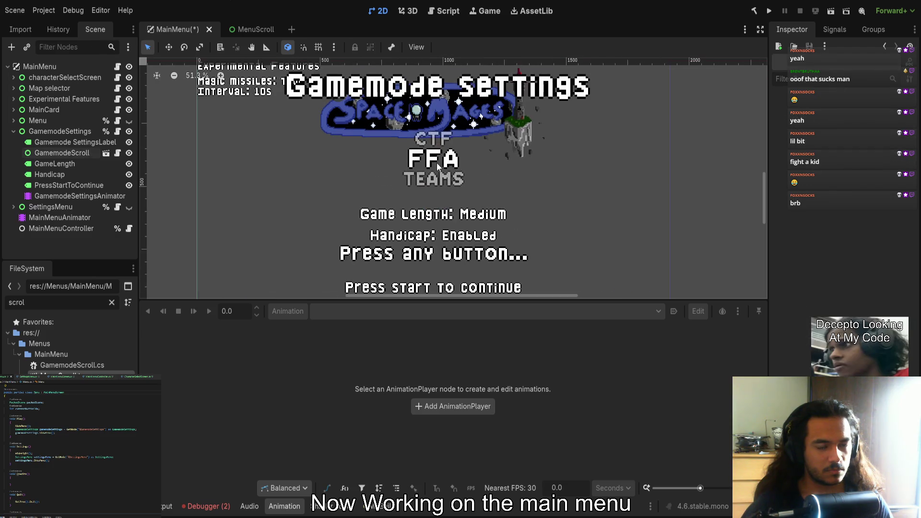
click(80, 153)
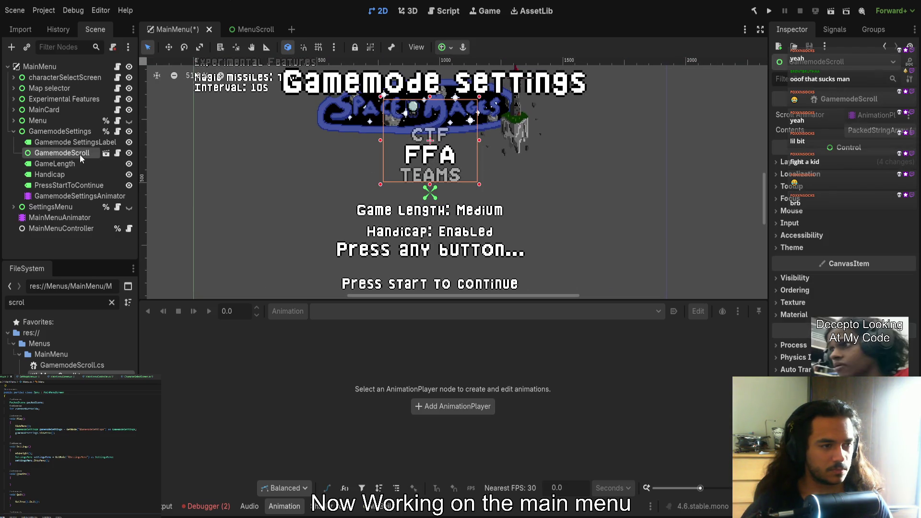
click(60, 196)
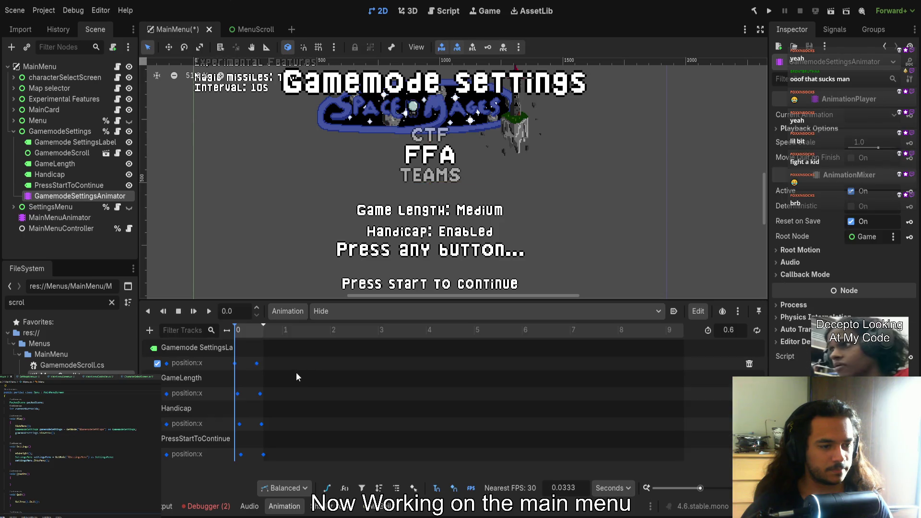
drag(333, 301, 342, 204)
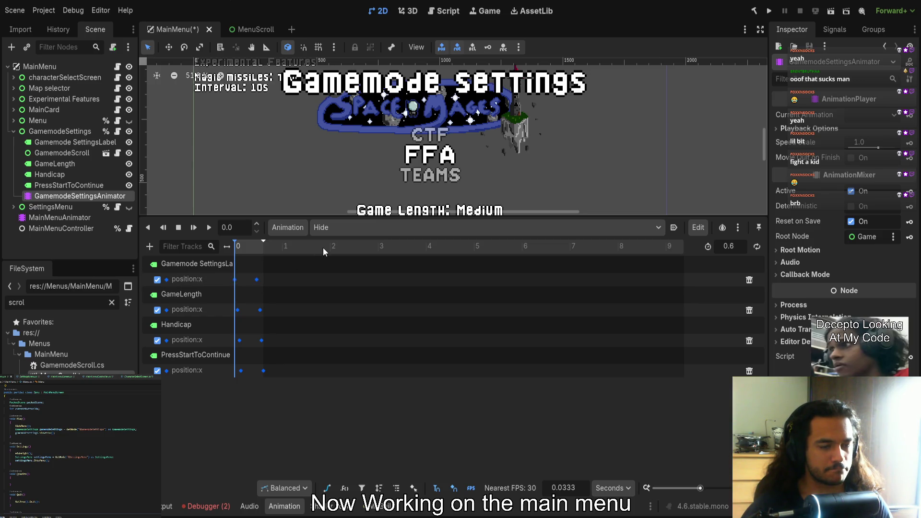
Key GamemodeScroll's position in the Hide animation and move its x key to 0.0333 s
click(72, 153)
click(835, 162)
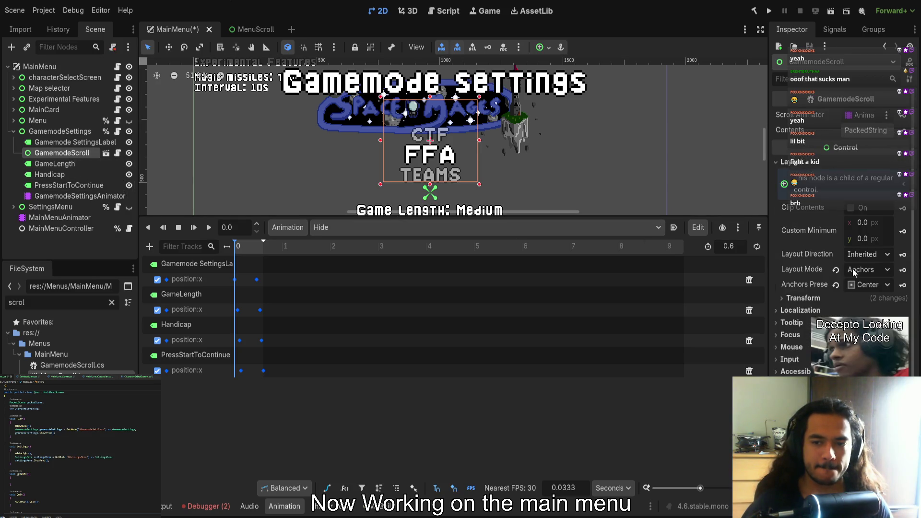
shift+click(903, 351)
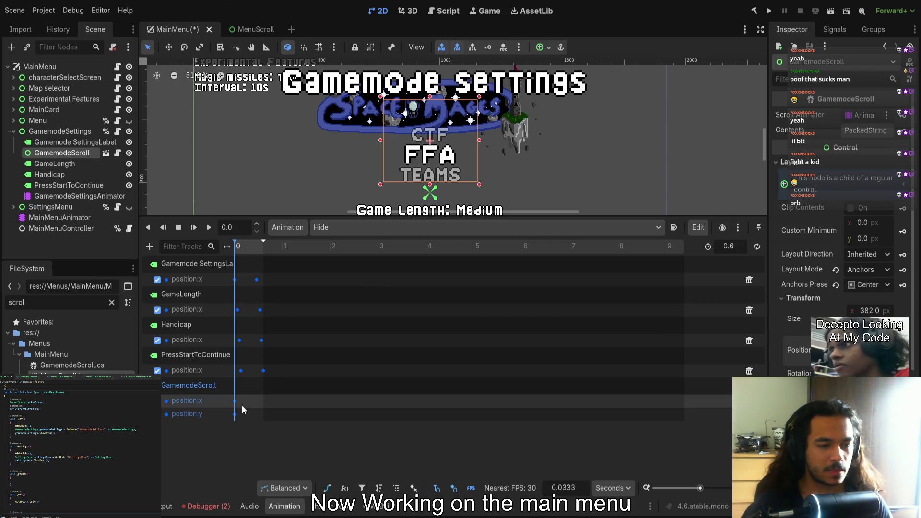
ctrl+scroll(243, 352, up, 5)
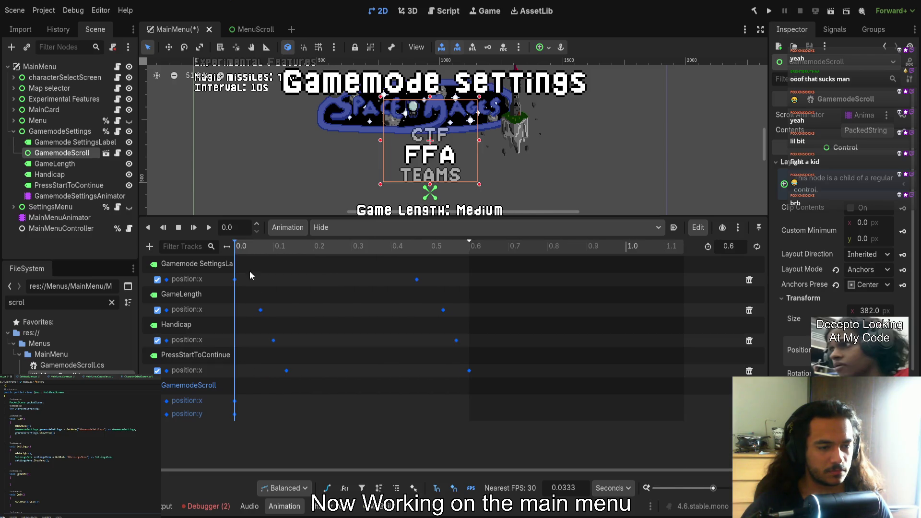
click(243, 248)
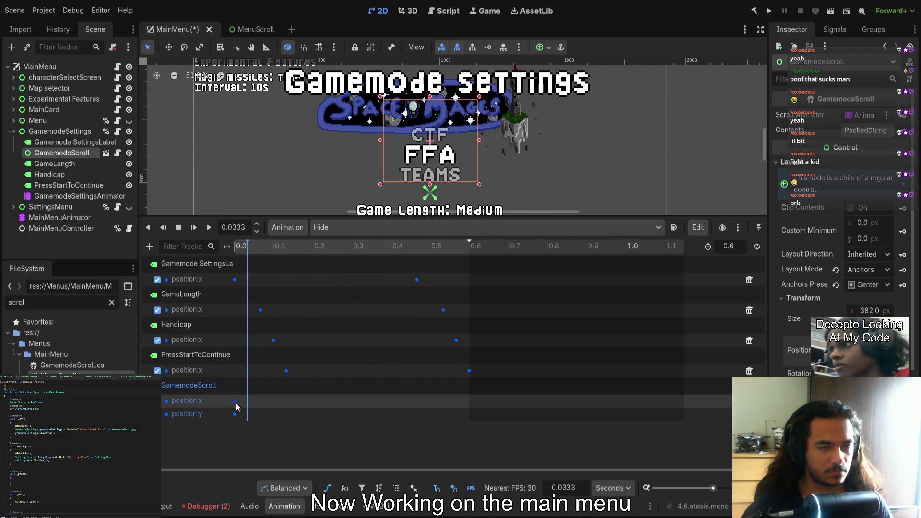
drag(235, 402, 246, 400)
At 0.5 s, push GamemodeScroll 1908 px right to x 2677 as the hidden pose
mouse_move(261, 268)
mouse_down()
mouse_move(339, 258)
mouse_move(430, 264)
mouse_up()
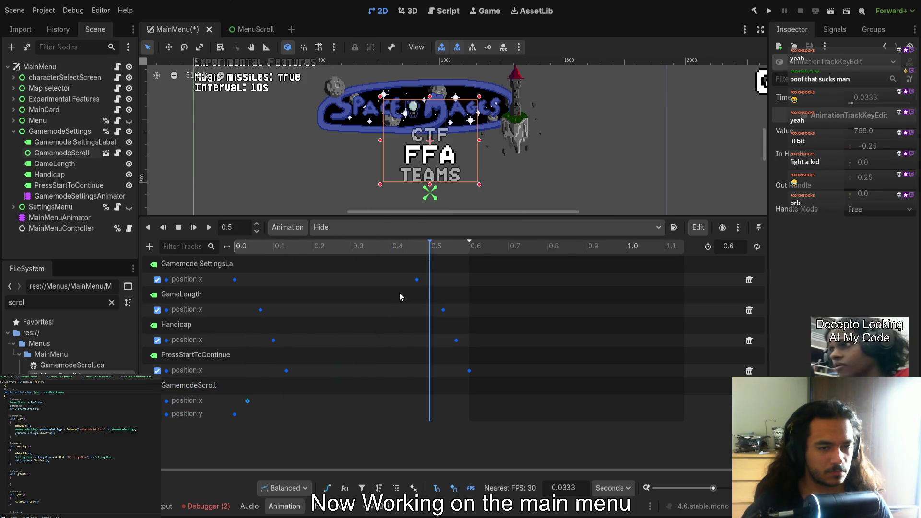
scroll(398, 143, down, 2)
scroll(265, 176, right, 3)
click(49, 152)
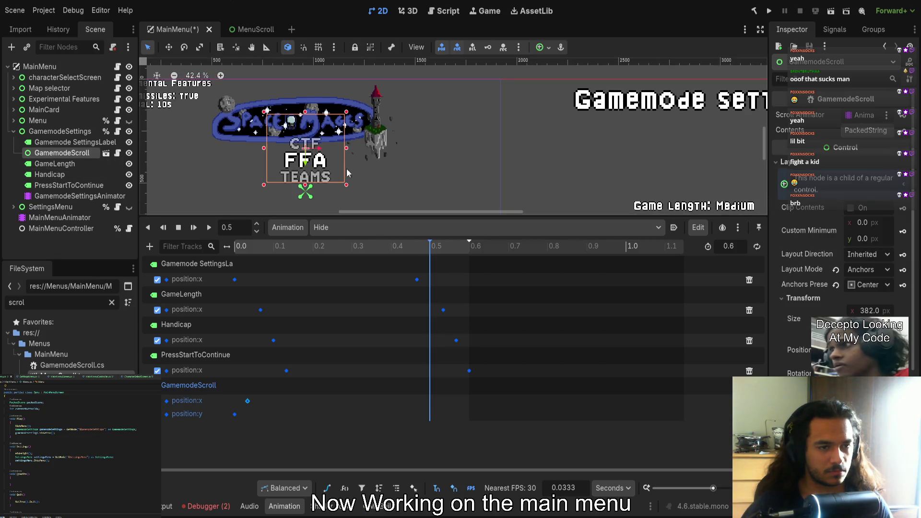
drag(320, 152, 707, 144)
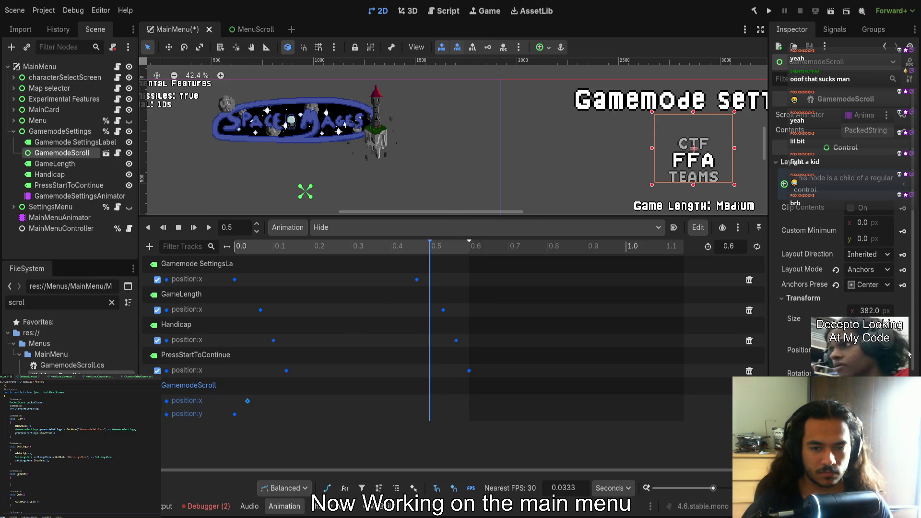
Delete the unneeded GamemodeScroll position:y track and play the Hide animation
click(430, 414)
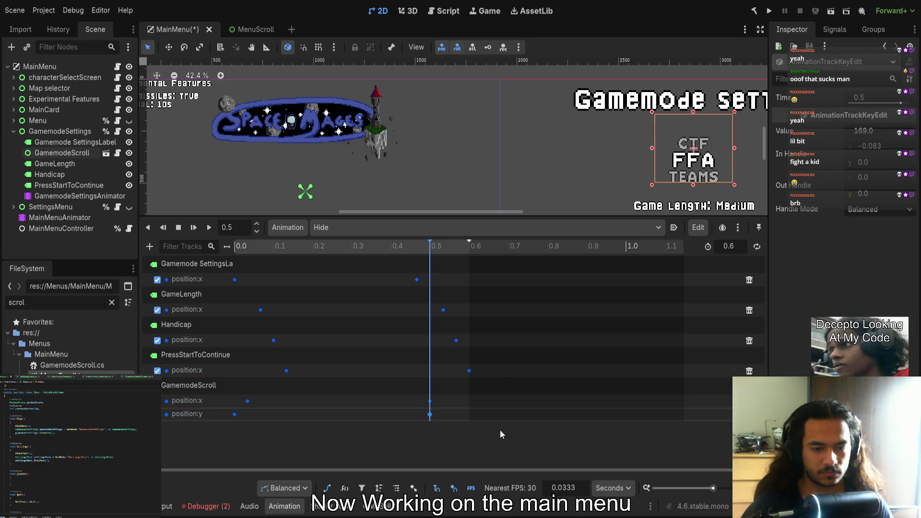
click(616, 398)
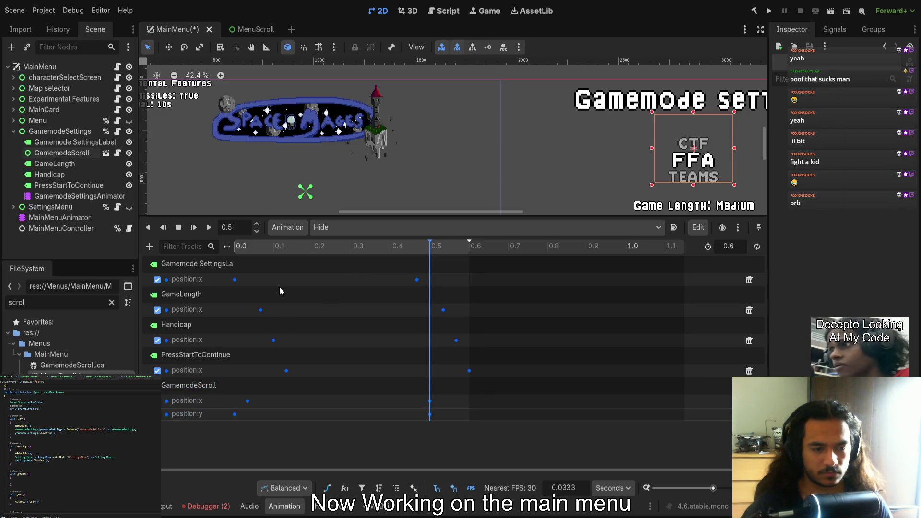
click(749, 414)
click(339, 245)
click(178, 228)
click(193, 227)
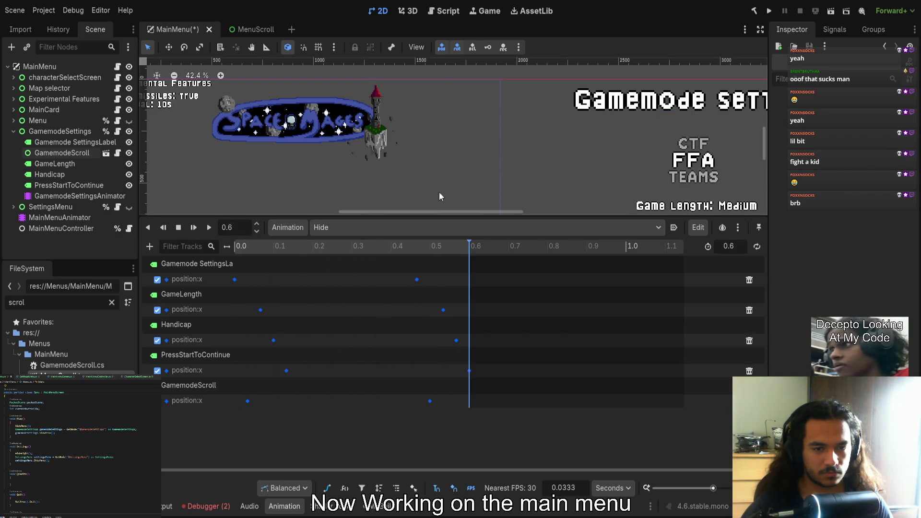
click(430, 401)
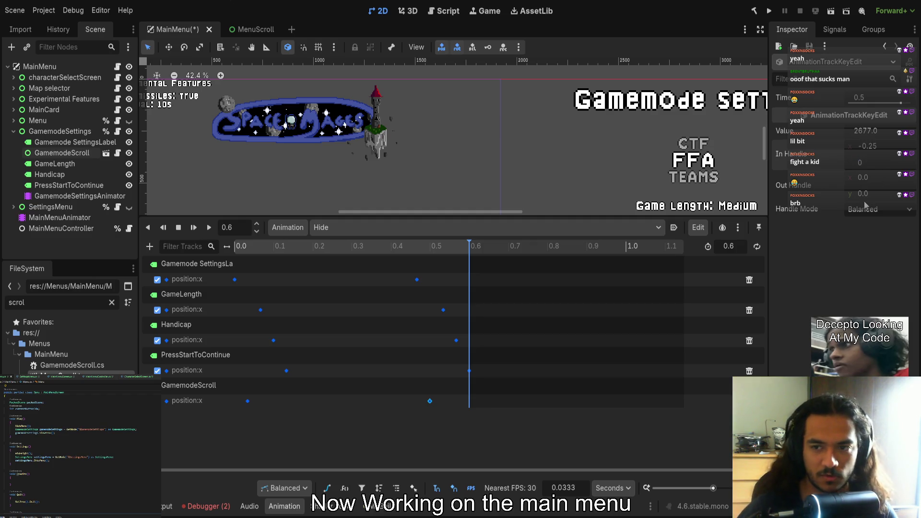
Save the main menu scene and replay the Hide animation from the start several times
key(ctrl+s)
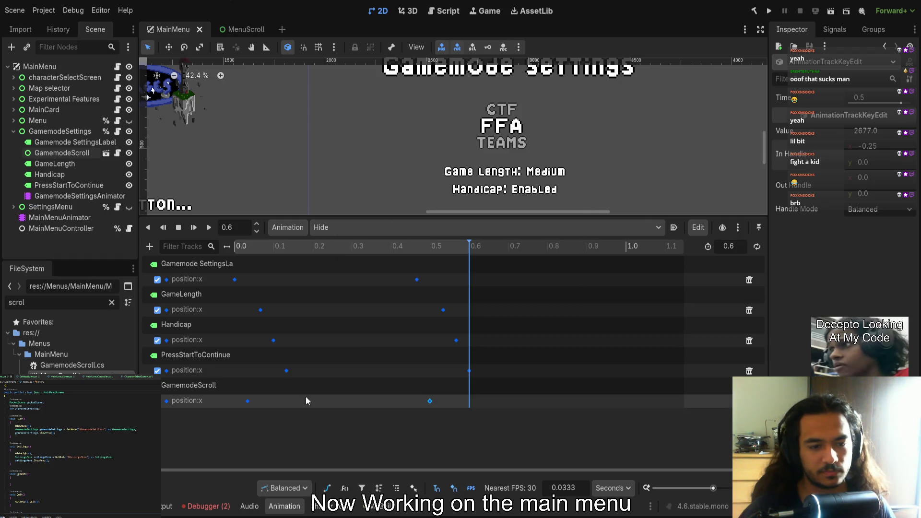
click(248, 400)
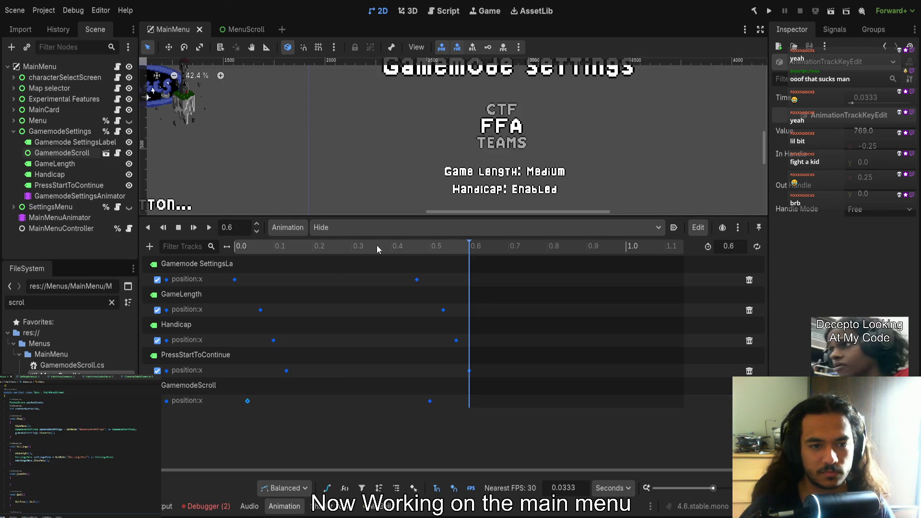
click(235, 246)
click(206, 228)
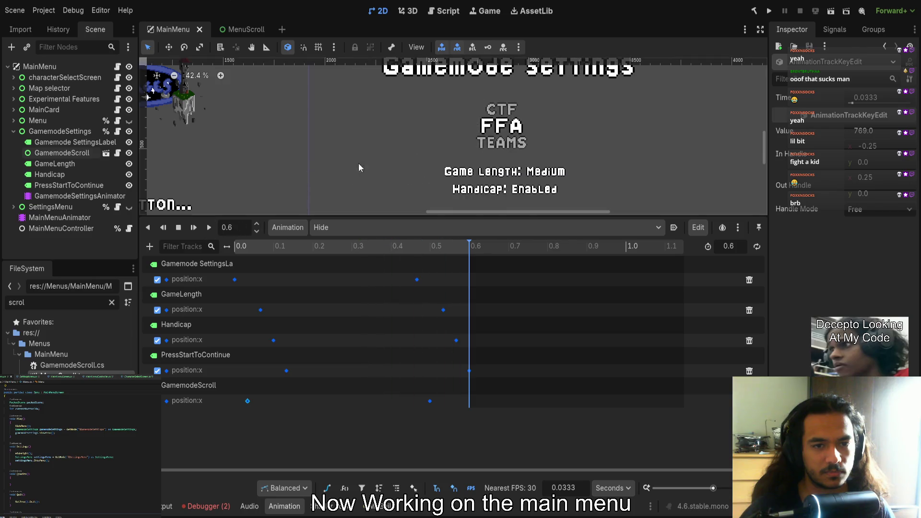
scroll(354, 169, down, 2)
click(235, 245)
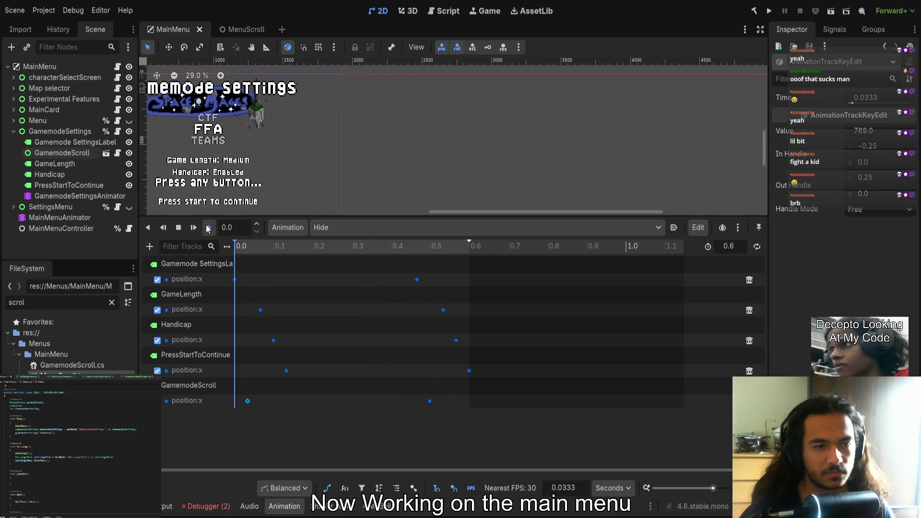
click(208, 229)
click(206, 228)
click(204, 229)
click(204, 229)
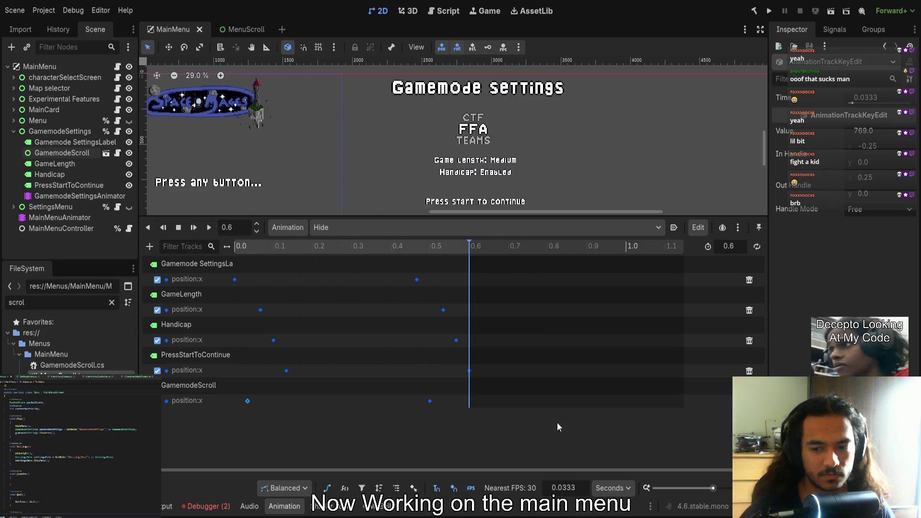
click(206, 230)
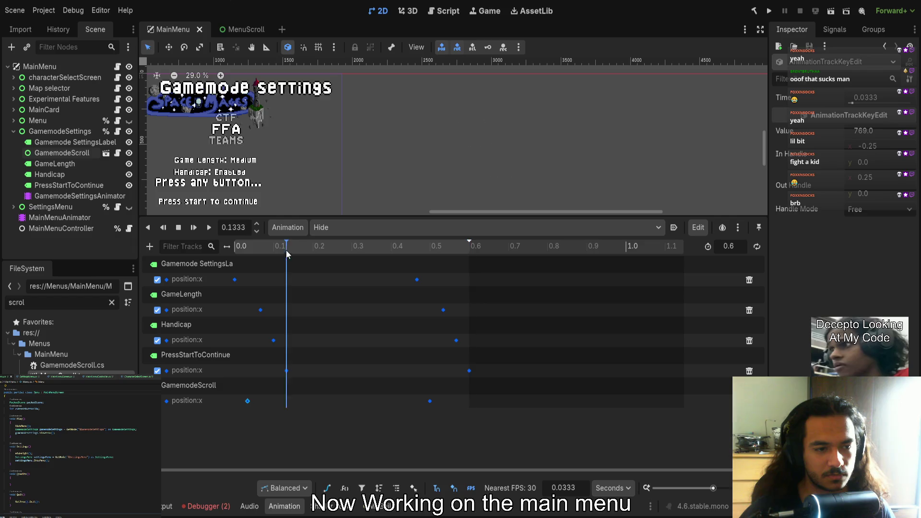
click(206, 229)
drag(271, 238, 220, 245)
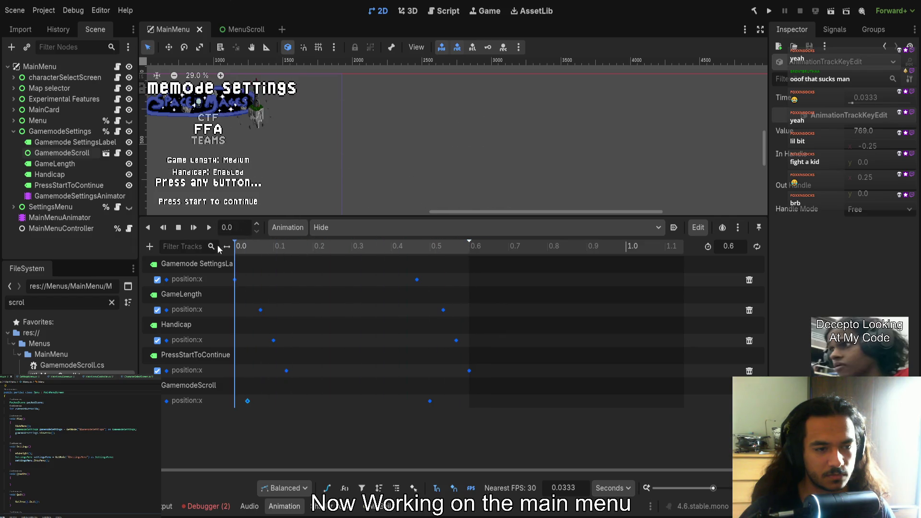
click(211, 226)
scroll(427, 151, down, 2)
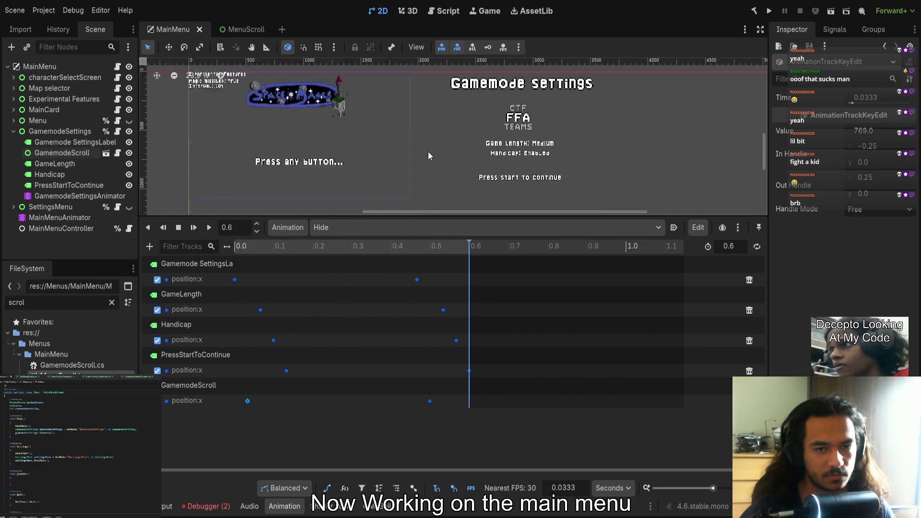
Give the canvas more room over the animation editor and watch the labels slide
mouse_move(419, 172)
mouse_down()
mouse_move(454, 173)
mouse_move(451, 185)
mouse_up()
scroll(451, 185, right, 5)
scroll(452, 186, down, 2)
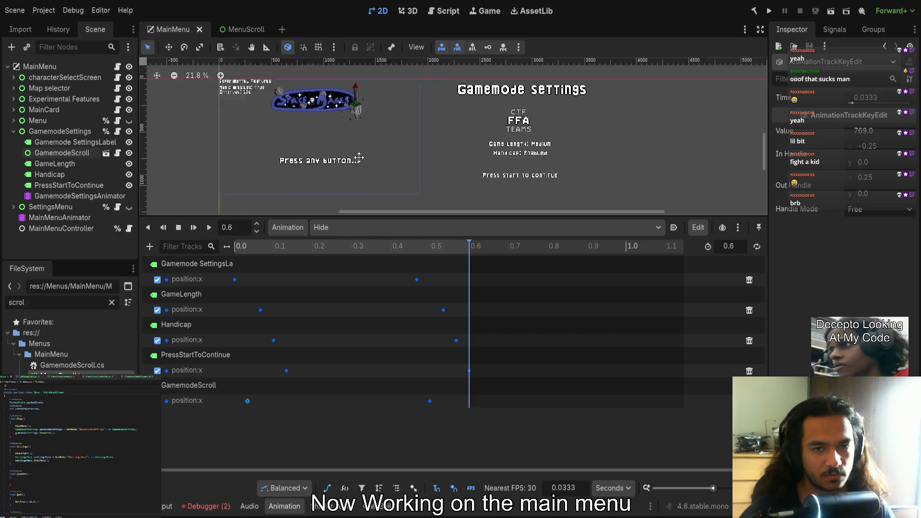
mouse_move(435, 216)
mouse_down()
mouse_move(436, 389)
mouse_move(338, 391)
mouse_move(237, 376)
mouse_up()
scroll(385, 200, up, 2)
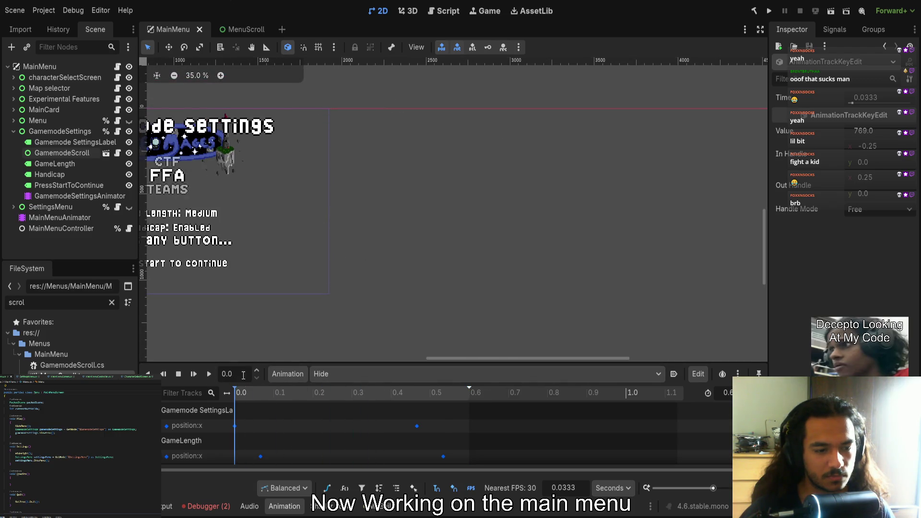
click(209, 373)
scroll(411, 230, left, 6)
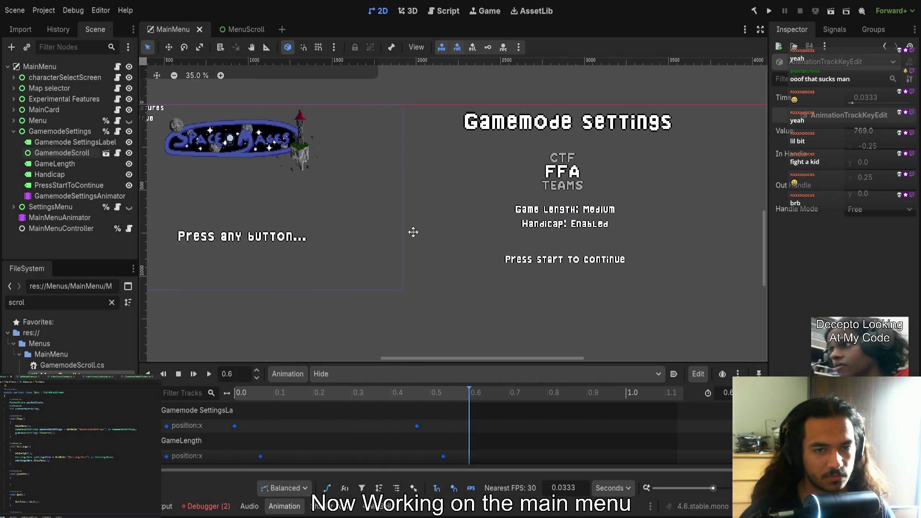
scroll(488, 247, left, 3)
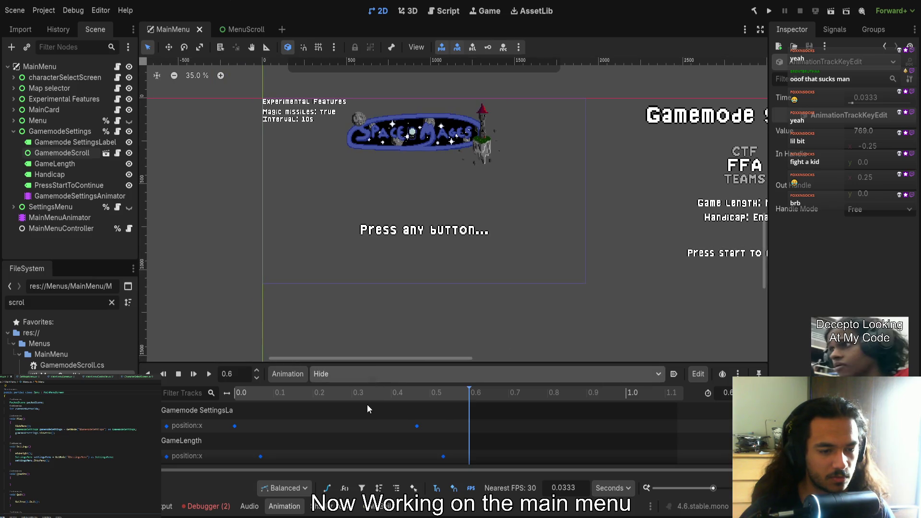
Load the Show animation and make the animation editor taller again
click(365, 374)
click(360, 416)
drag(336, 363, 348, 218)
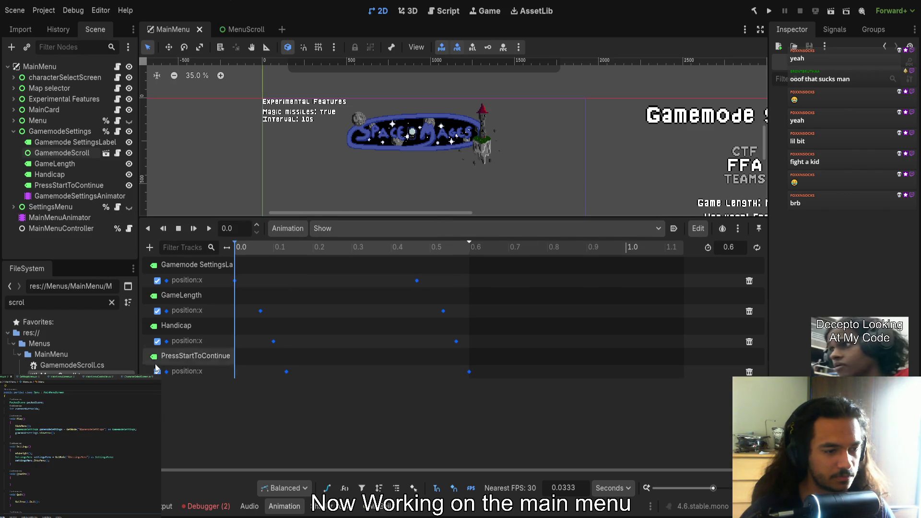
Key GamemodeScroll's position in Show, delay its first key to 0.0333, and drop the y track
click(61, 153)
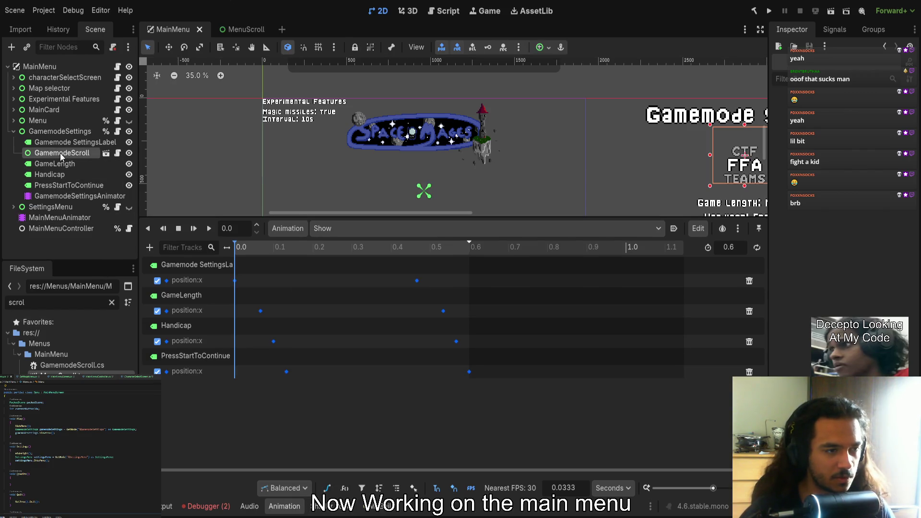
click(794, 365)
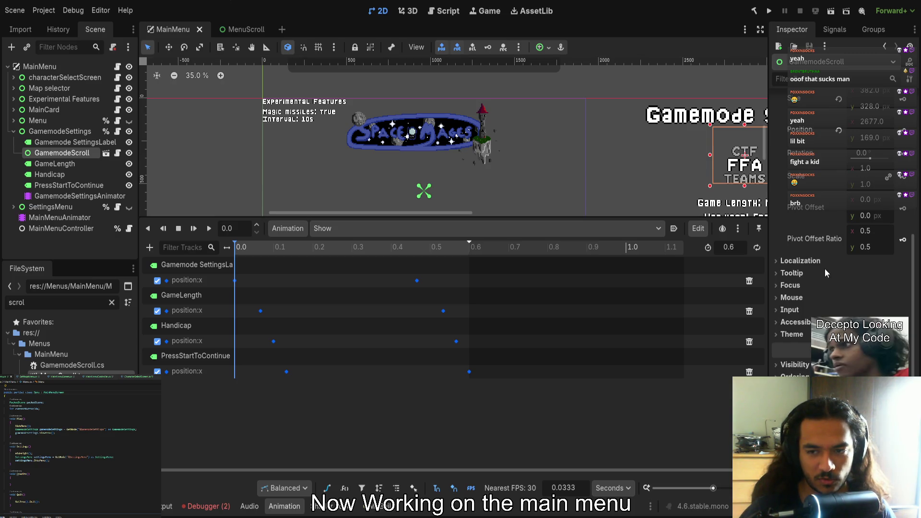
scroll(821, 271, up, 5)
click(902, 289)
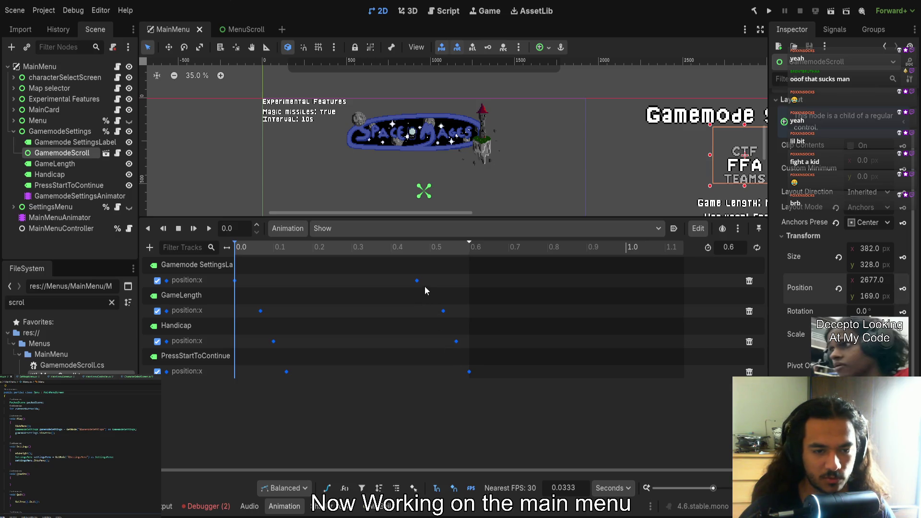
drag(234, 403, 246, 403)
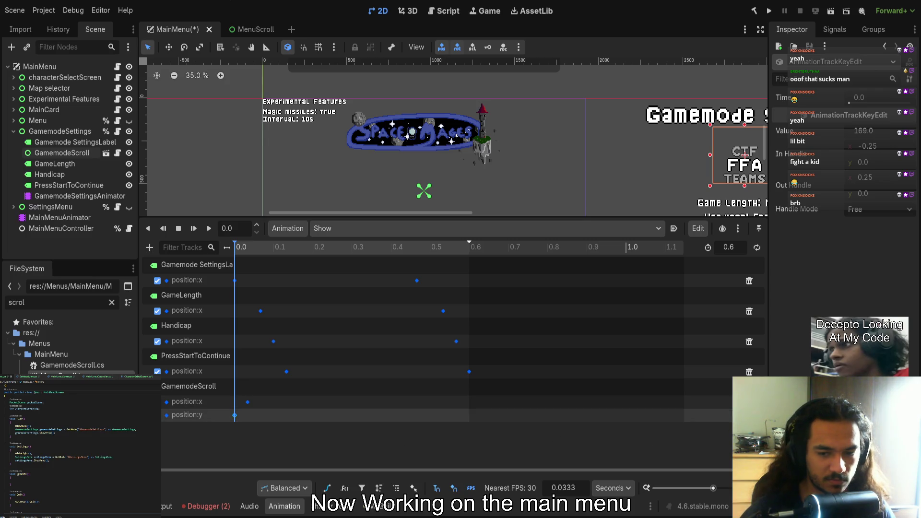
click(749, 415)
At 0.5 s, move the gamemode box to the screen centre, just above Game Length
mouse_move(322, 258)
mouse_down()
mouse_move(439, 260)
mouse_move(430, 261)
mouse_up()
scroll(614, 180, down, 2)
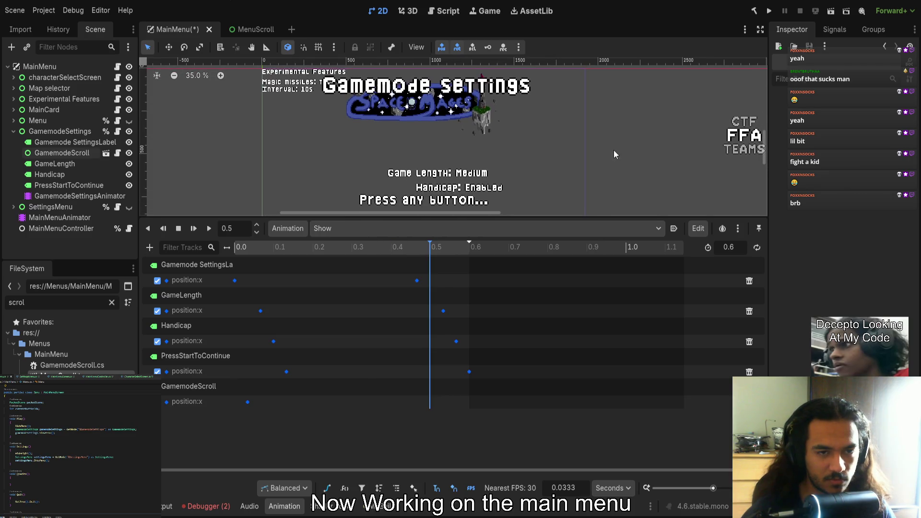
click(736, 140)
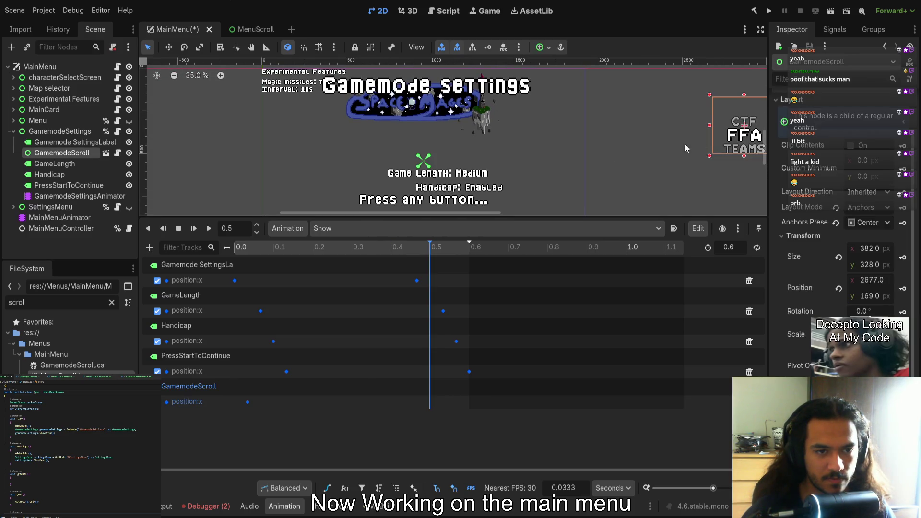
mouse_move(753, 129)
mouse_down()
mouse_move(466, 124)
mouse_move(438, 130)
mouse_move(435, 171)
mouse_up()
scroll(446, 165, up, 7)
key(Right)
key(Right)
key(Right)
scroll(419, 148, up, 5)
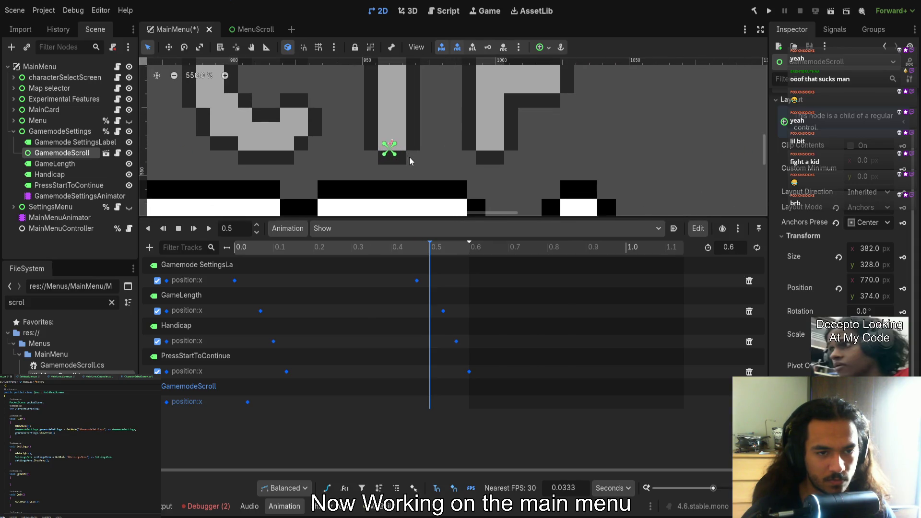
mouse_move(442, 150)
mouse_down()
mouse_move(443, 158)
mouse_move(418, 129)
mouse_move(424, 12)
mouse_up()
scroll(439, 159, down, 5)
scroll(499, 120, down, 7)
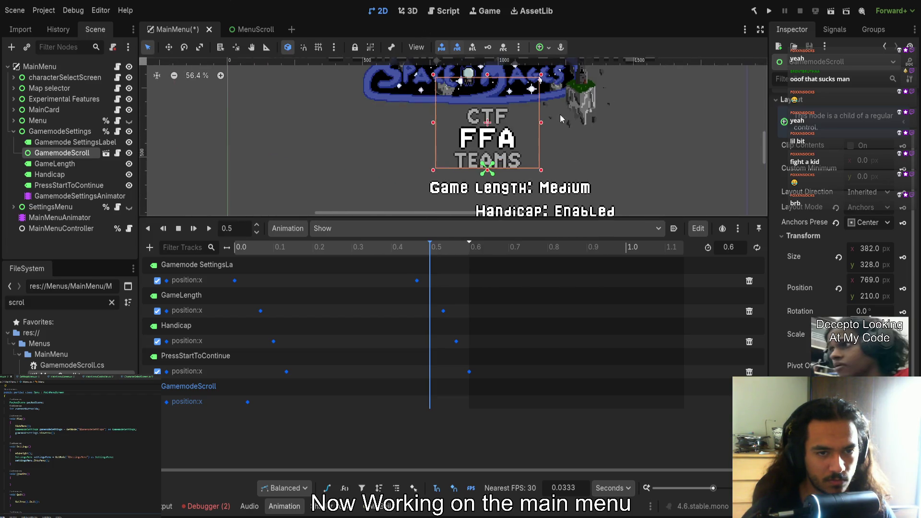
drag(545, 139, 526, 97)
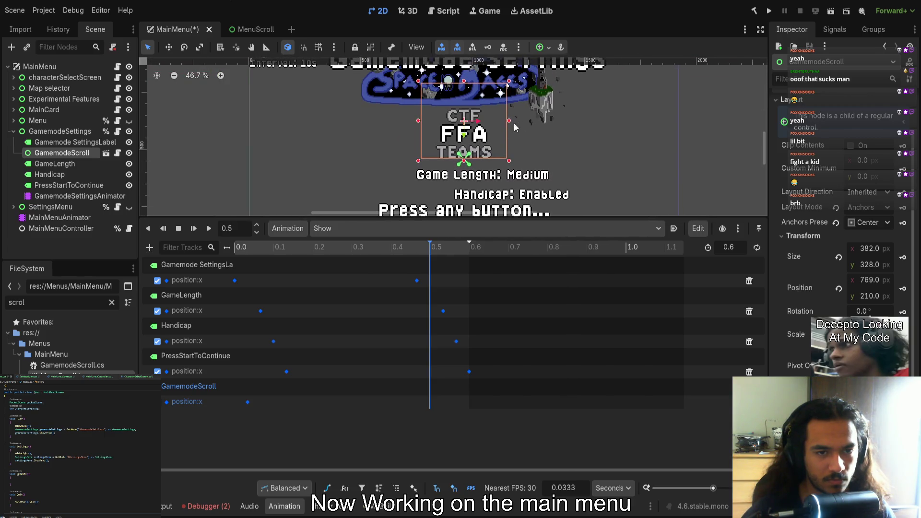
drag(467, 135, 463, 125)
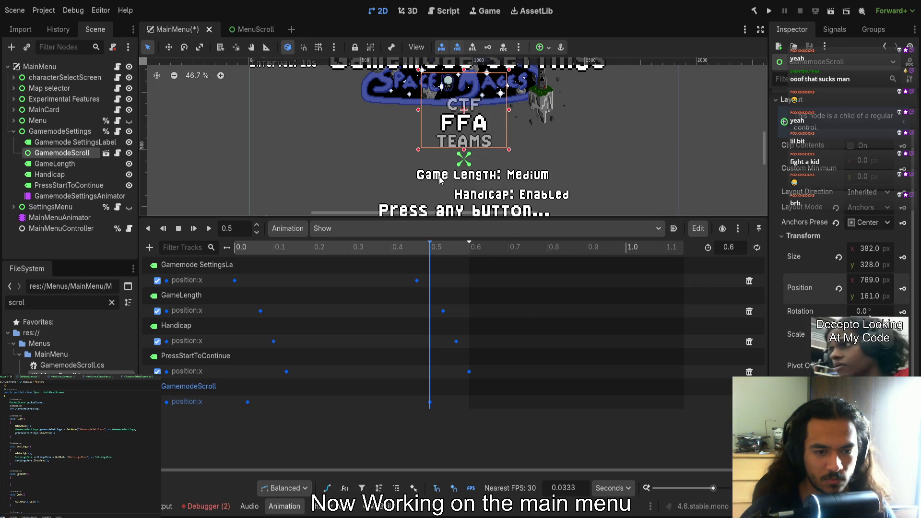
Play the Show animation forward and in reverse, then preview the Hide animation
scroll(436, 174, down, 3)
drag(362, 247, 235, 247)
click(209, 229)
key(a)
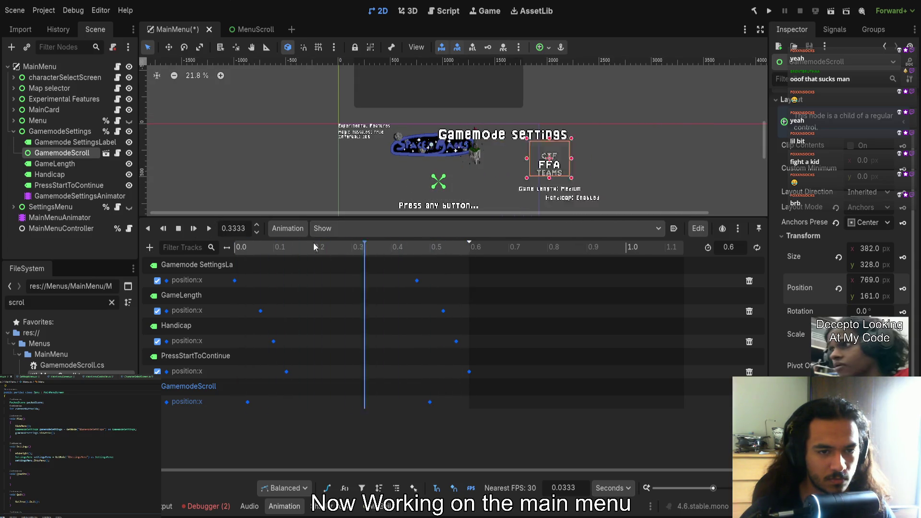
click(212, 230)
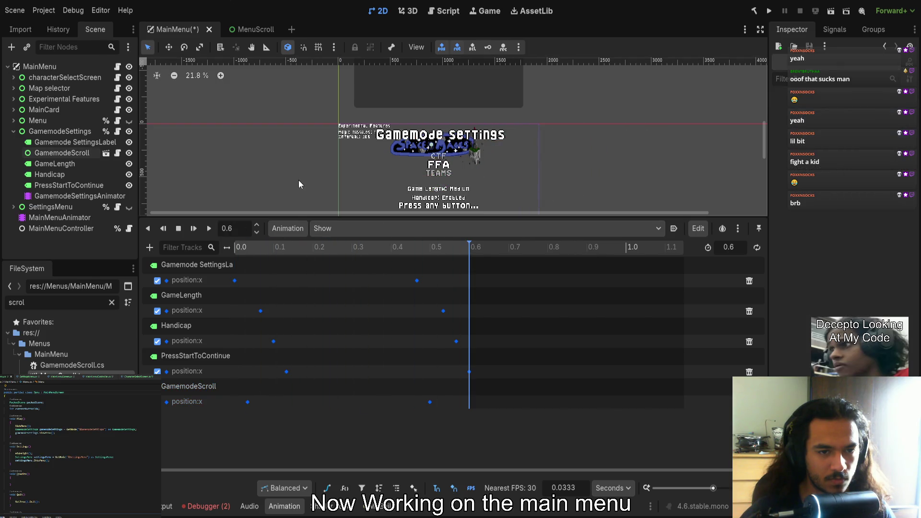
mouse_move(479, 241)
mouse_down()
mouse_move(277, 254)
mouse_move(250, 237)
mouse_up()
click(212, 230)
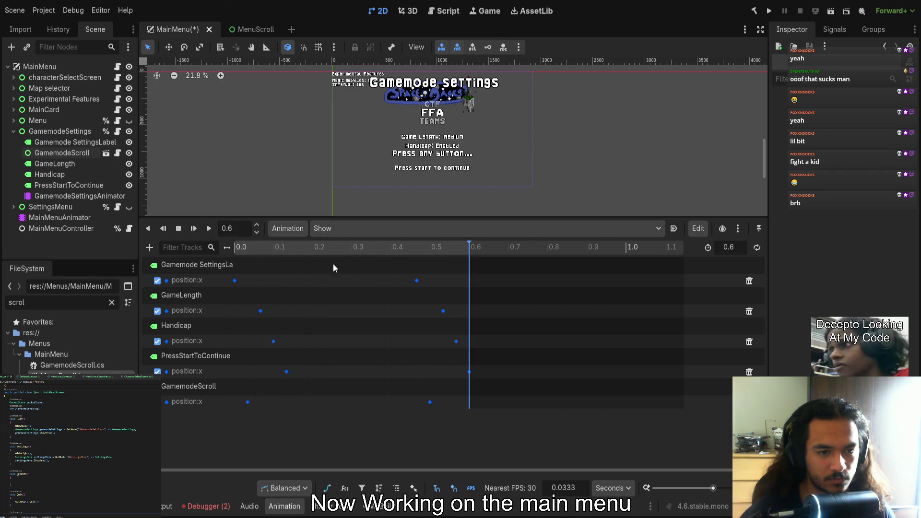
click(208, 229)
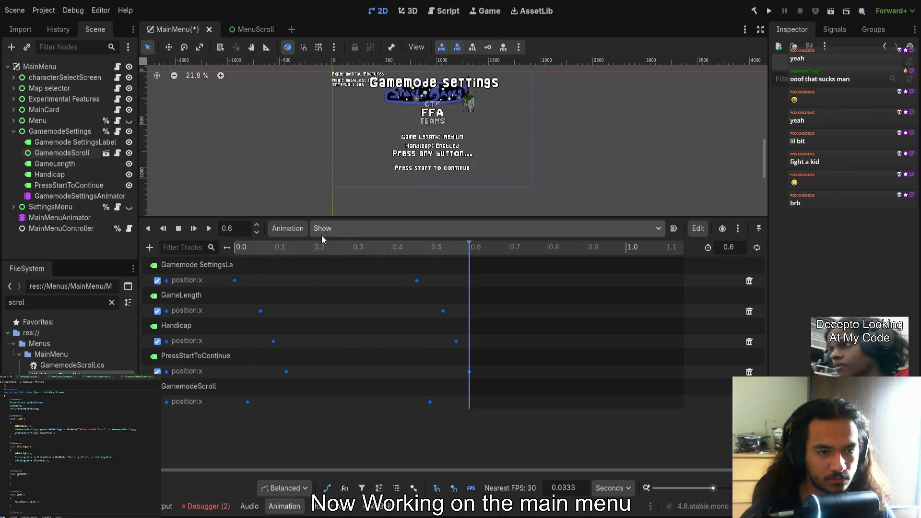
click(213, 230)
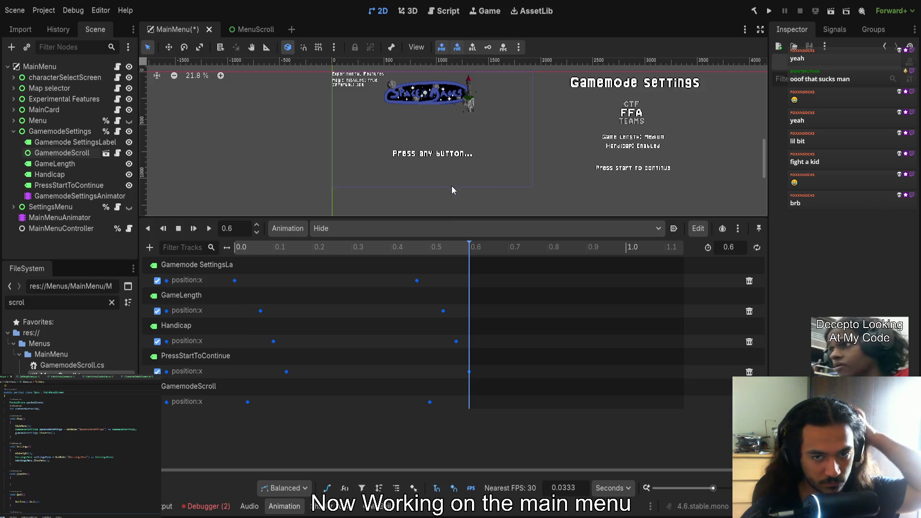
click(64, 154)
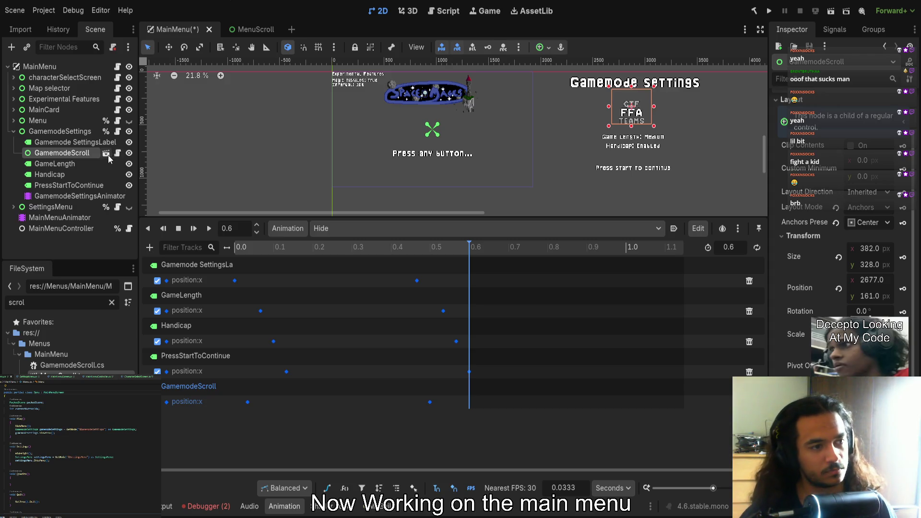
Add a third, empty element to GamemodeScroll's Contents array
scroll(851, 180, up, 3)
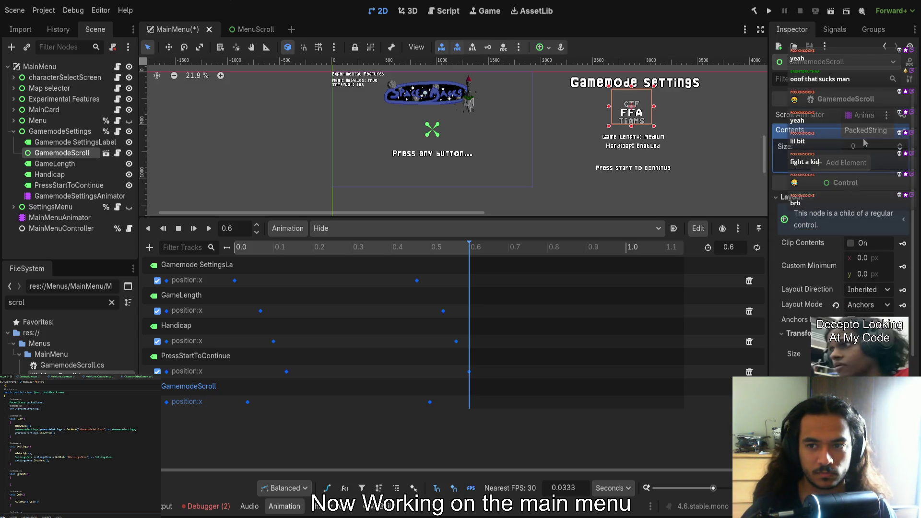
click(843, 194)
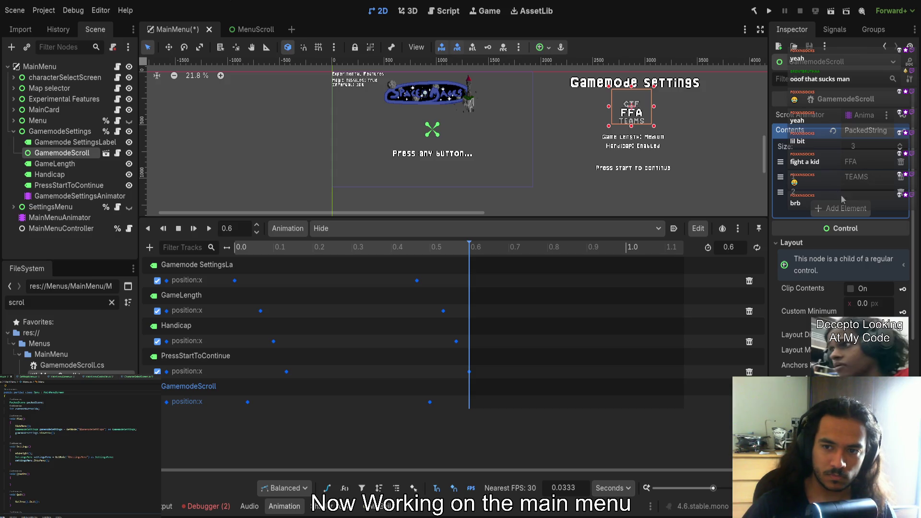
click(679, 166)
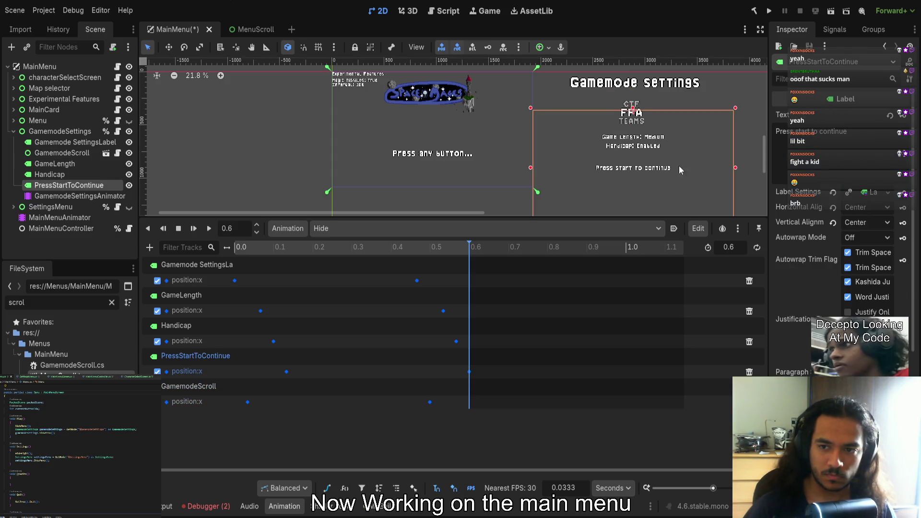
click(258, 186)
Drag the animation panel splitter down to enlarge the 2D canvas
scroll(268, 179, right, 4)
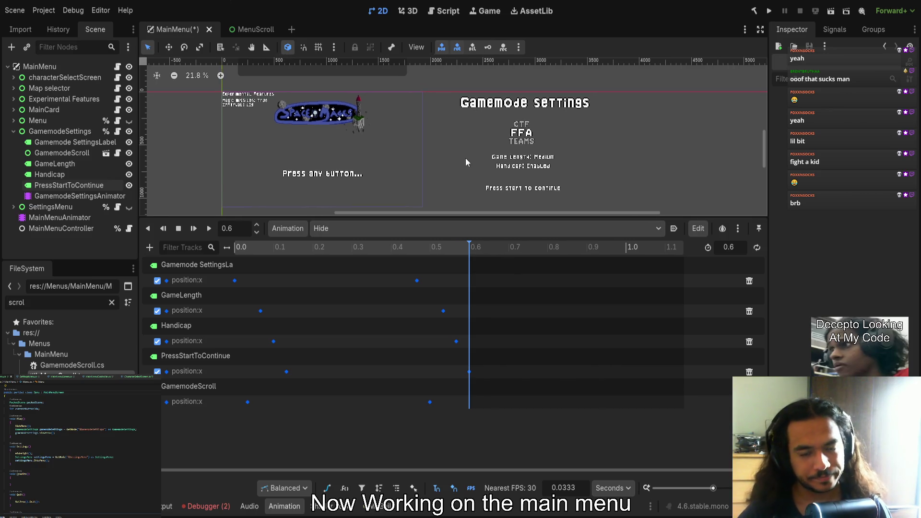
drag(442, 215, 442, 330)
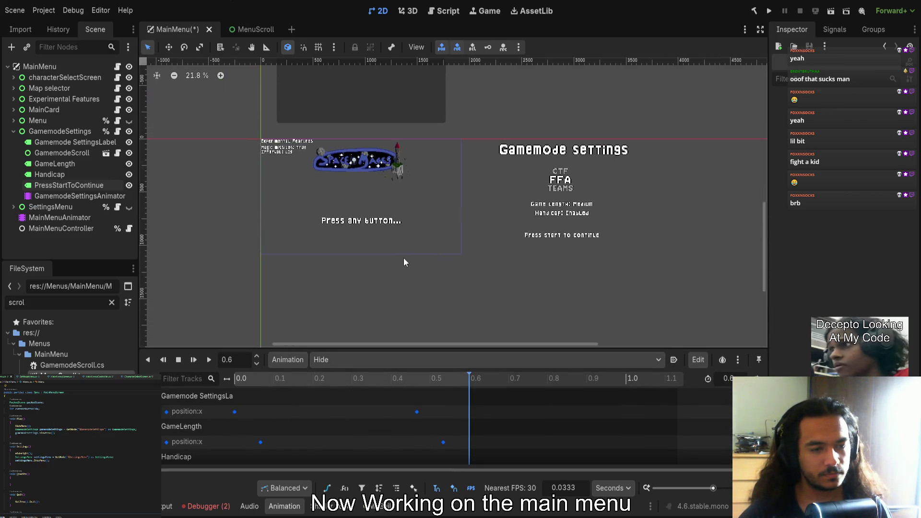
scroll(308, 247, up, 4)
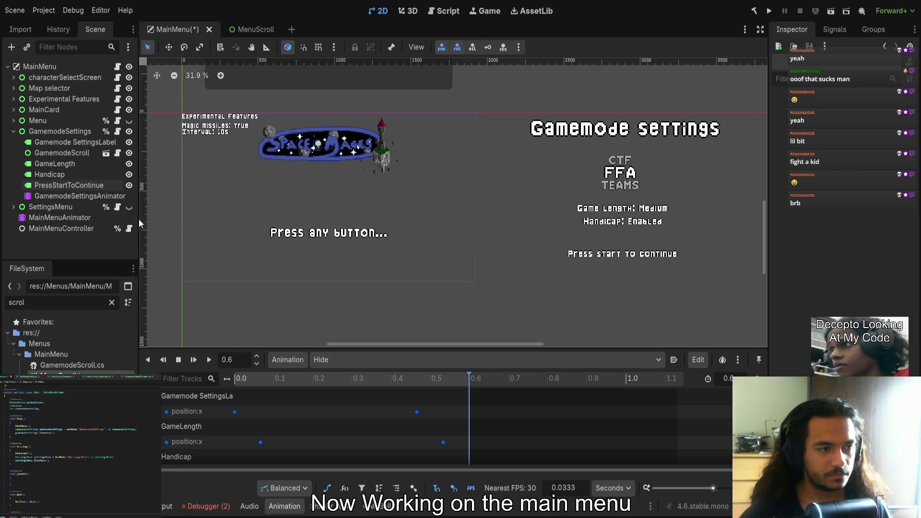
Unhide the SettingsMenu and scrub the SettingsMenuAnimator's animation to its 0.6 s end
click(13, 131)
click(29, 121)
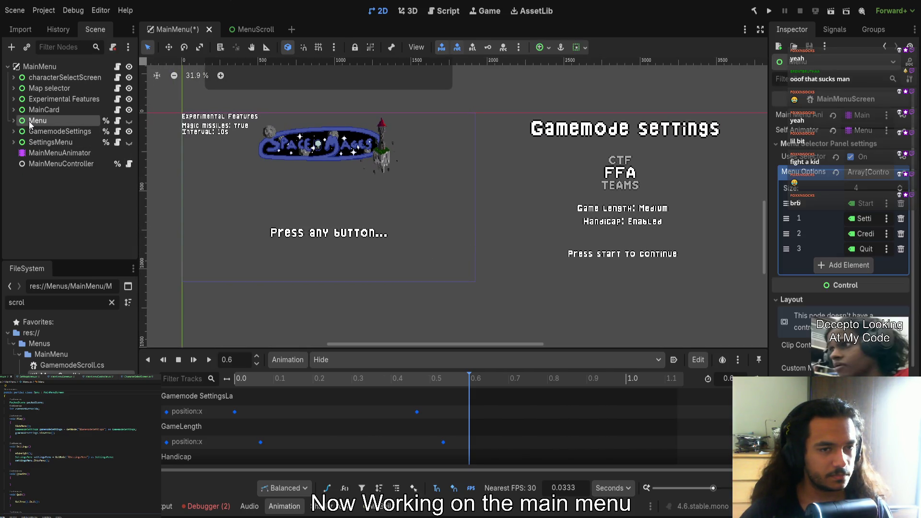
scroll(372, 202, down, 1)
click(51, 142)
click(129, 142)
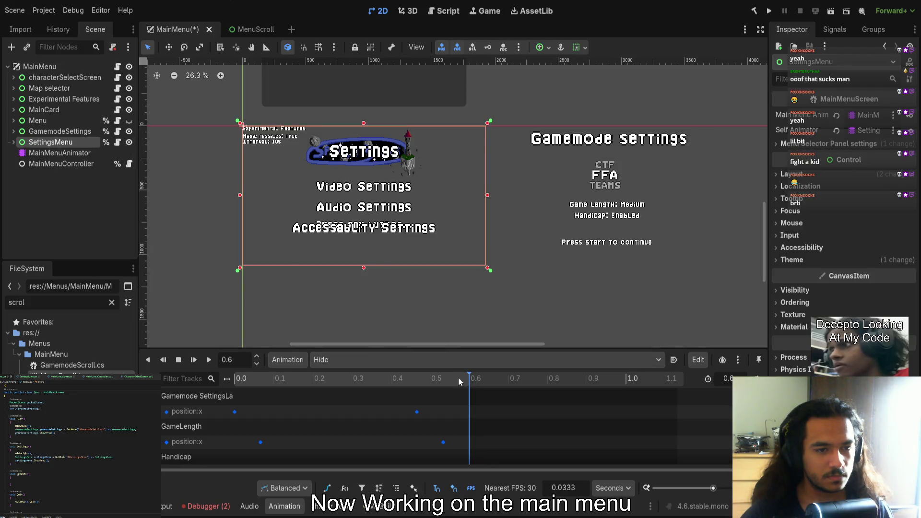
click(13, 142)
click(71, 195)
mouse_move(266, 381)
mouse_down()
mouse_move(411, 388)
mouse_move(497, 418)
mouse_up()
drag(403, 294, 505, 291)
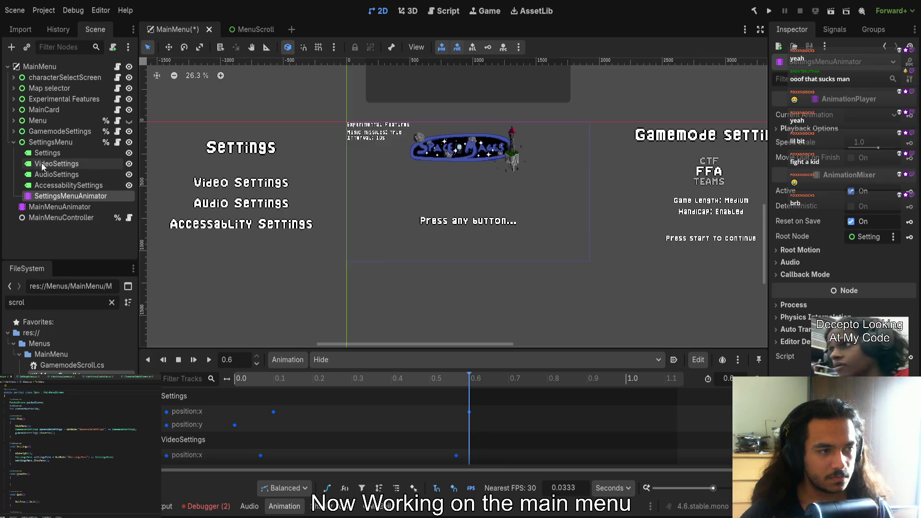
click(51, 142)
Assign GamemodeScroll to GamemodeSettings' Menu Options element 0 and save MainMenu
click(60, 131)
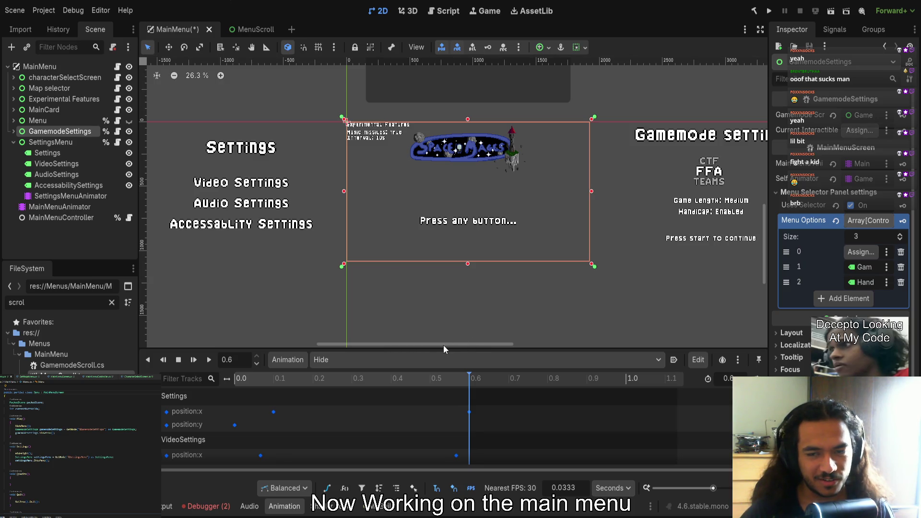
scroll(528, 293, right, 2)
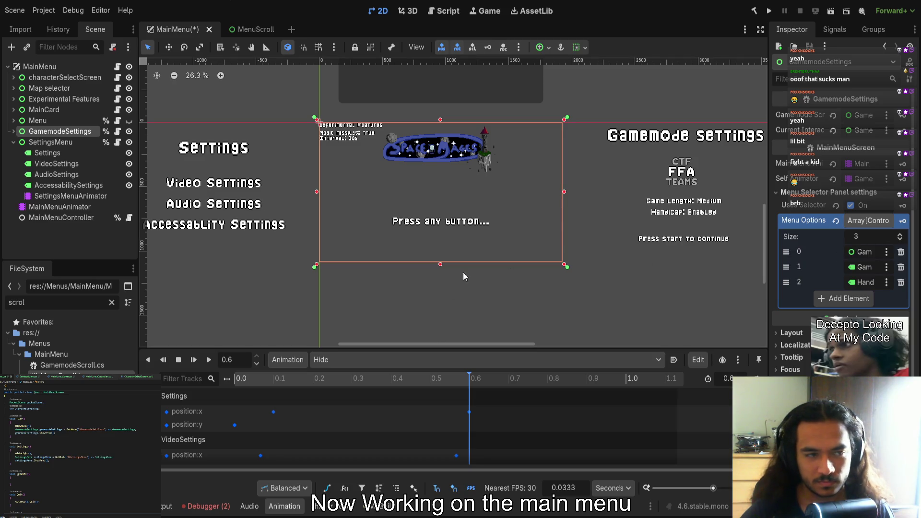
click(37, 120)
key(ctrl+s)
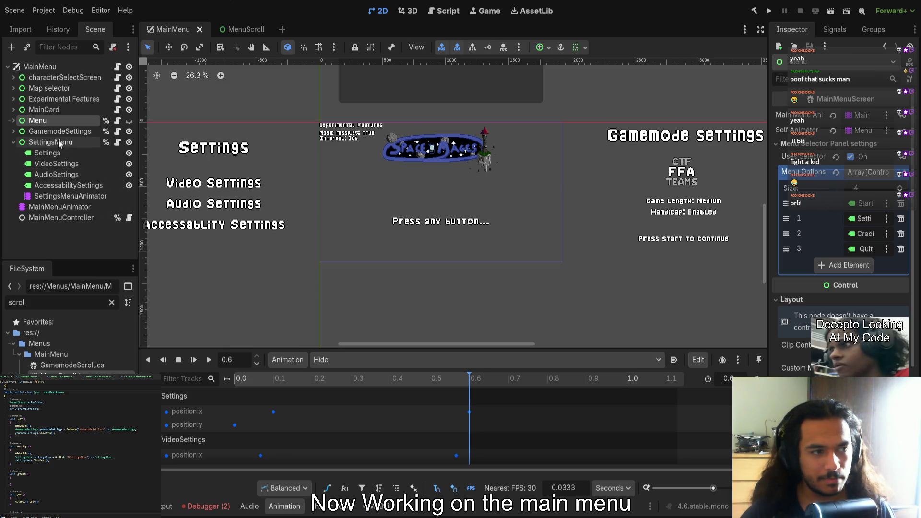
click(52, 143)
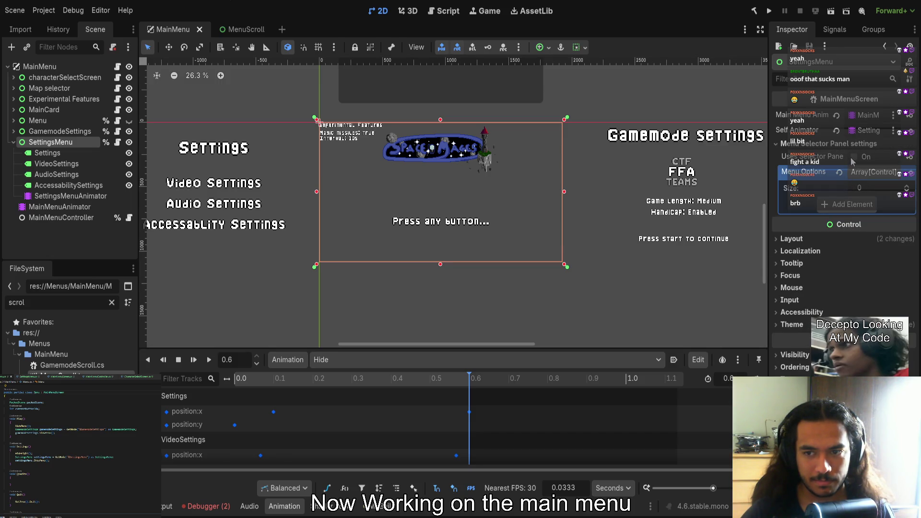
Tick Uses Selector Panel with VideoSettings, AudioSettings and AccessabilitySettings as Menu Options, and save
click(853, 158)
click(856, 173)
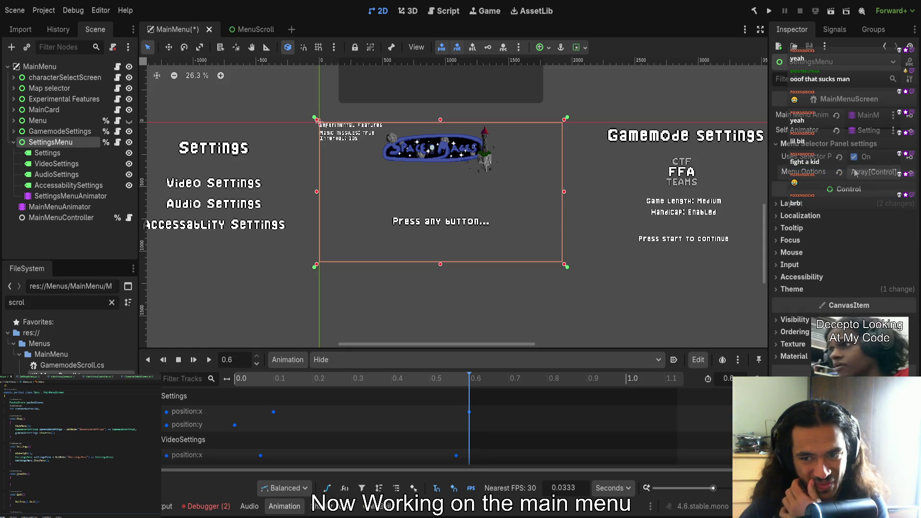
click(855, 174)
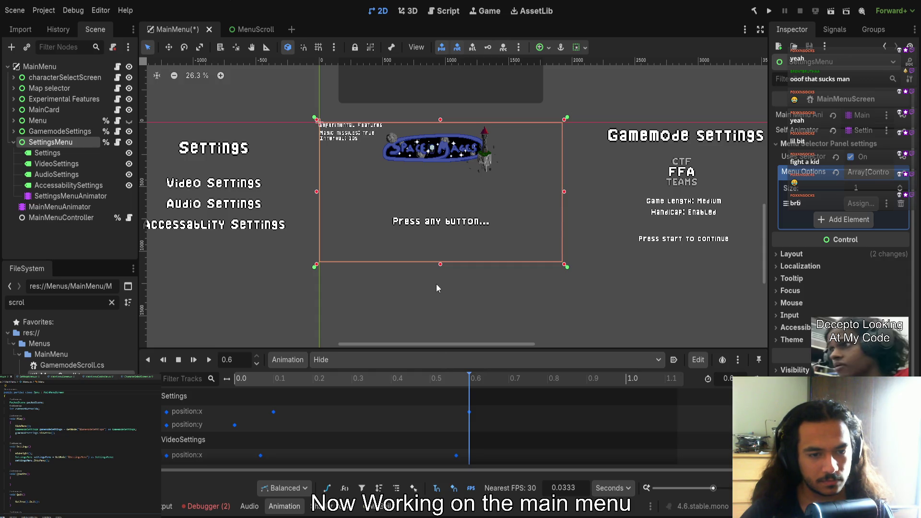
drag(50, 142, 861, 203)
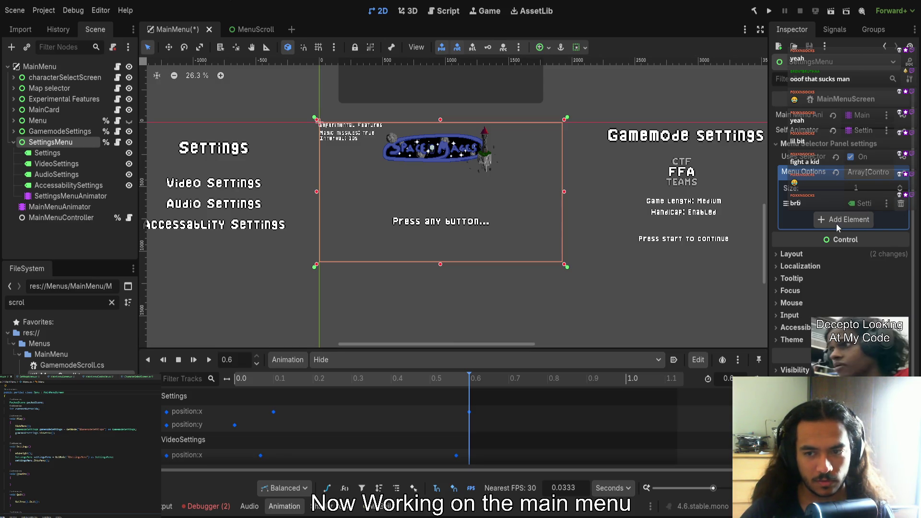
click(857, 220)
click(851, 235)
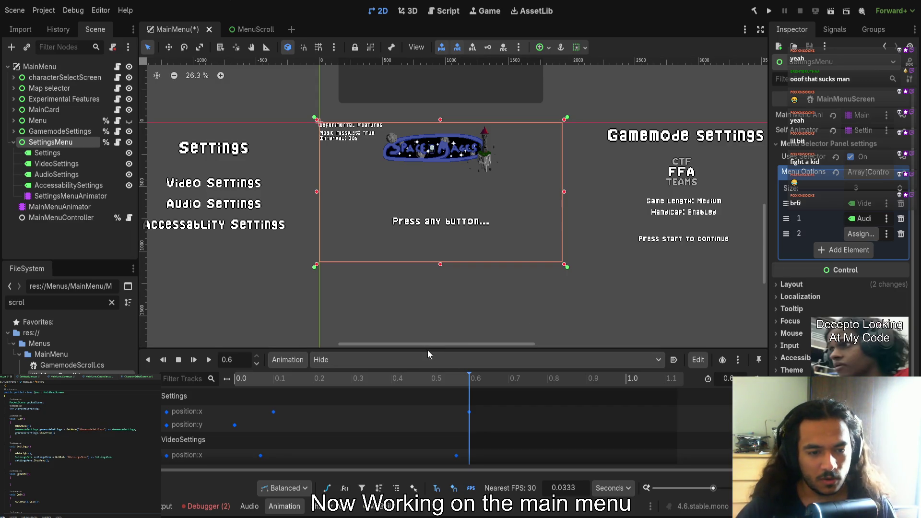
key(ctrl+s)
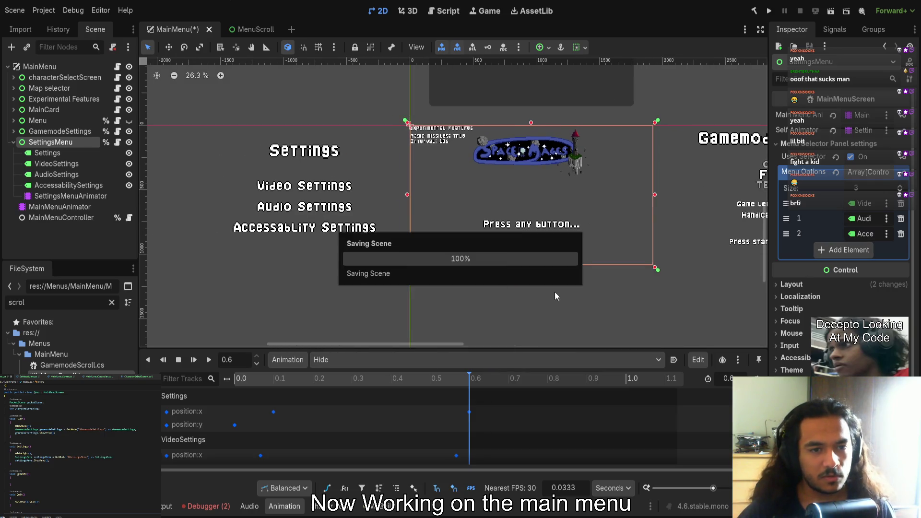
Build and run the game
drag(511, 294, 495, 292)
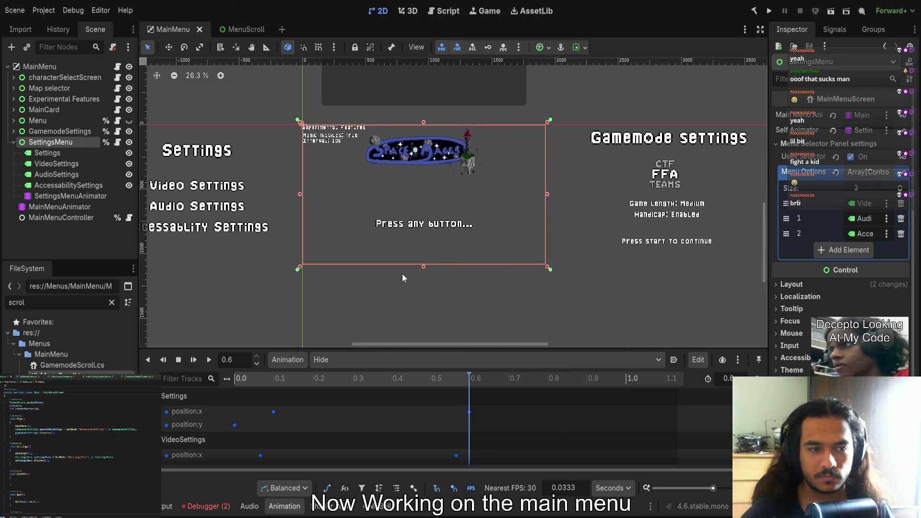
scroll(403, 274, left, 2)
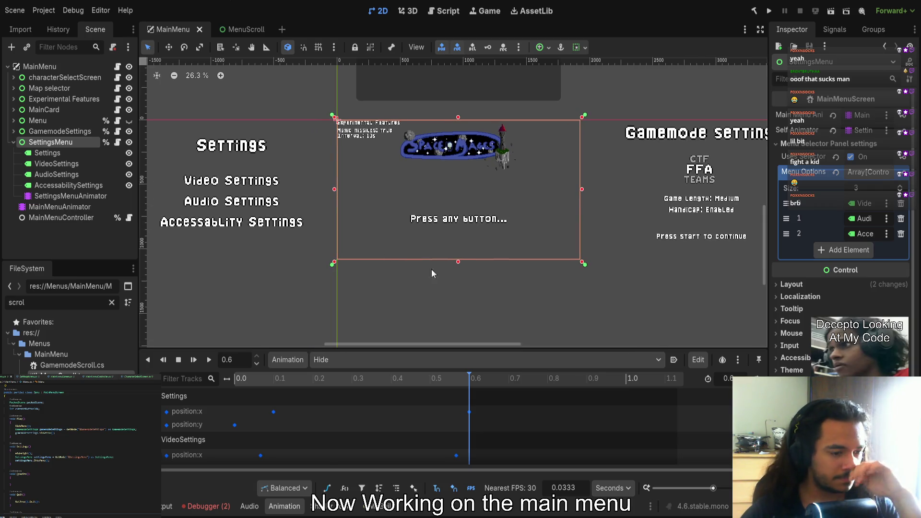
click(770, 15)
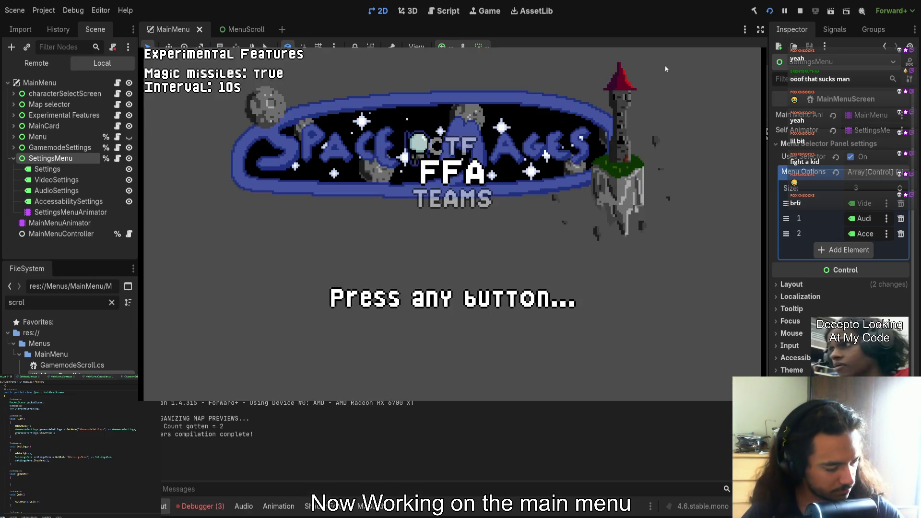
key(space)
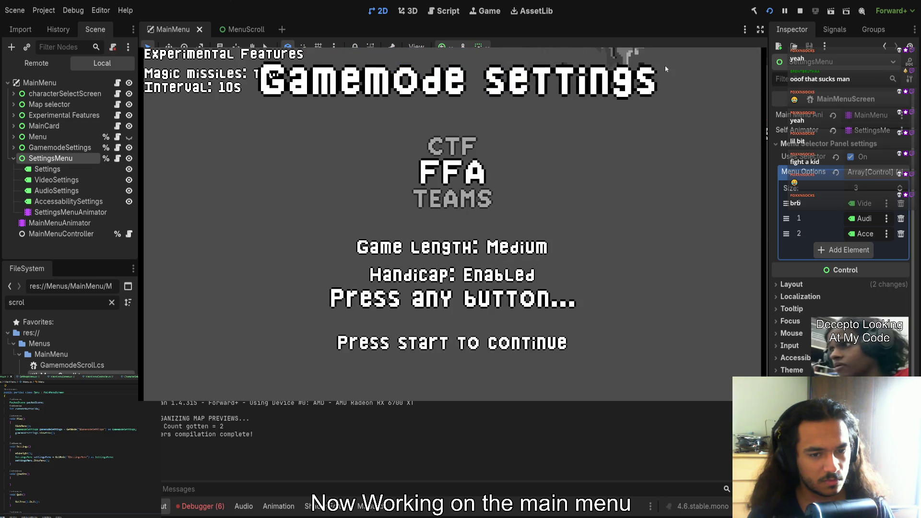
key(F8)
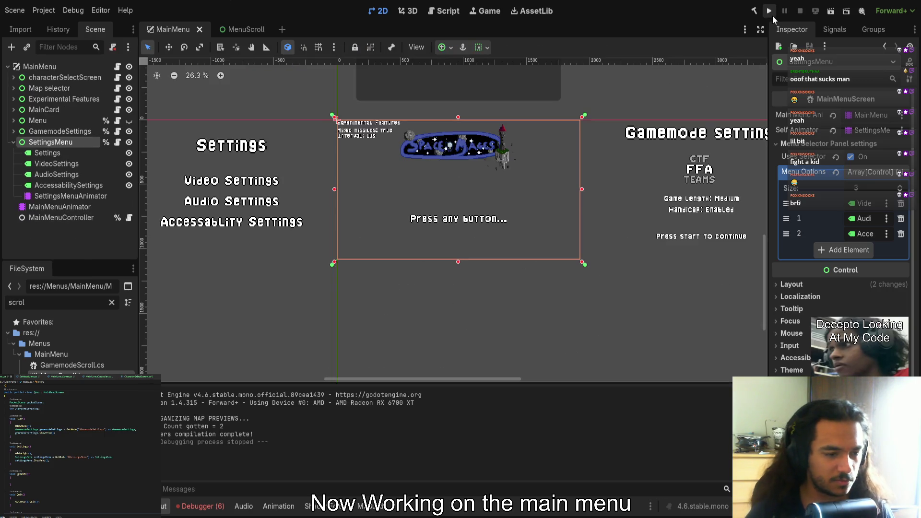
scroll(321, 215, right, 3)
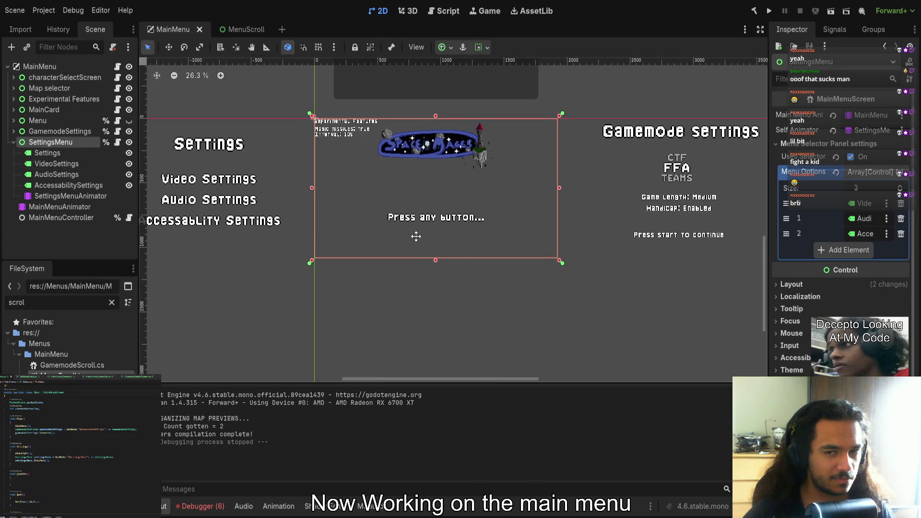
Select the GamemodeSettingsAnimator under GamemodeSettings to show its animation tracks
click(56, 153)
click(60, 164)
click(51, 186)
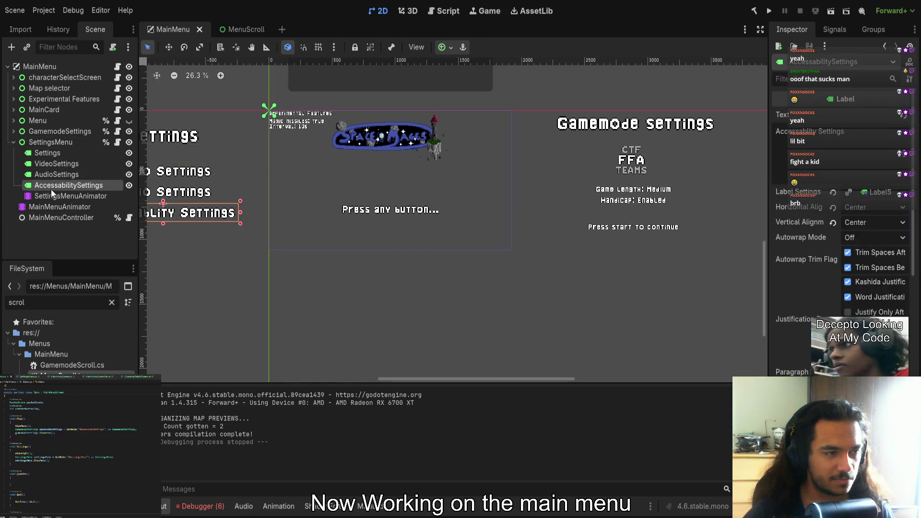
click(53, 196)
click(56, 132)
click(14, 132)
click(77, 196)
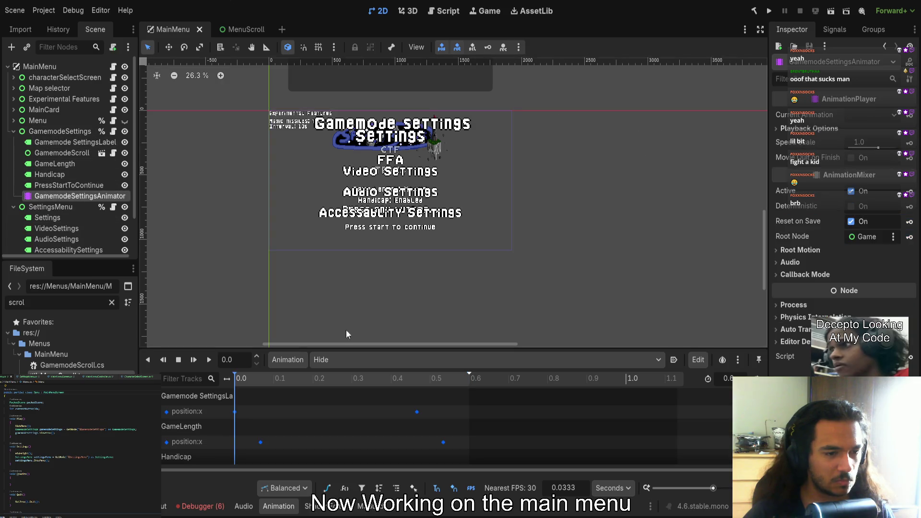
scroll(240, 417, down, 3)
Set the RESET GamemodeScroll position:x keyframe value to 8014.78
click(235, 466)
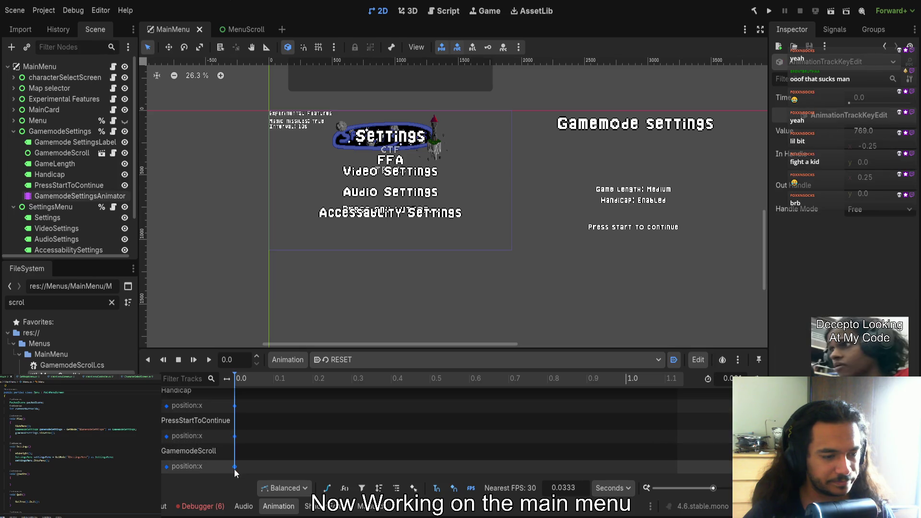
drag(868, 135, 895, 132)
click(894, 132)
key(Home)
key(Right)
text(0)
key(Return)
Move the GamemodeScroll box beneath the Gamemode settings title, then save and run the game
scroll(566, 154, down, 10)
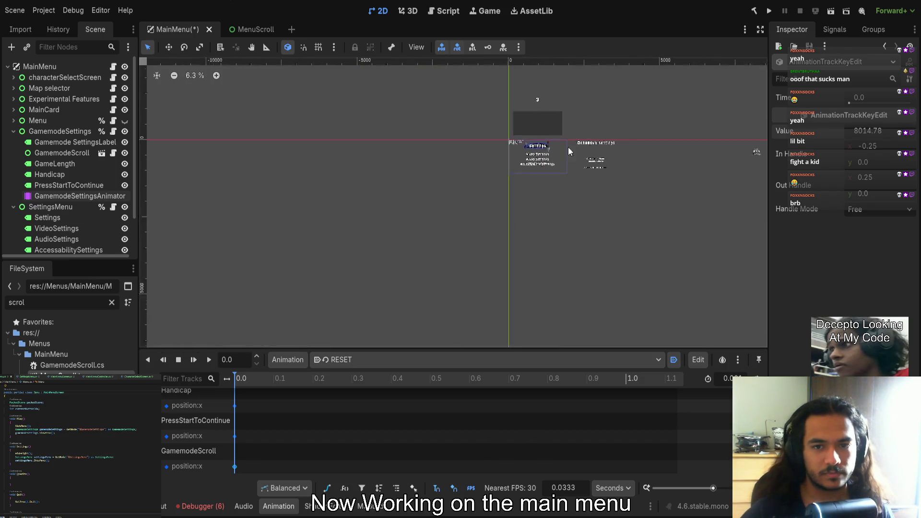
click(551, 166)
scroll(552, 163, up, 6)
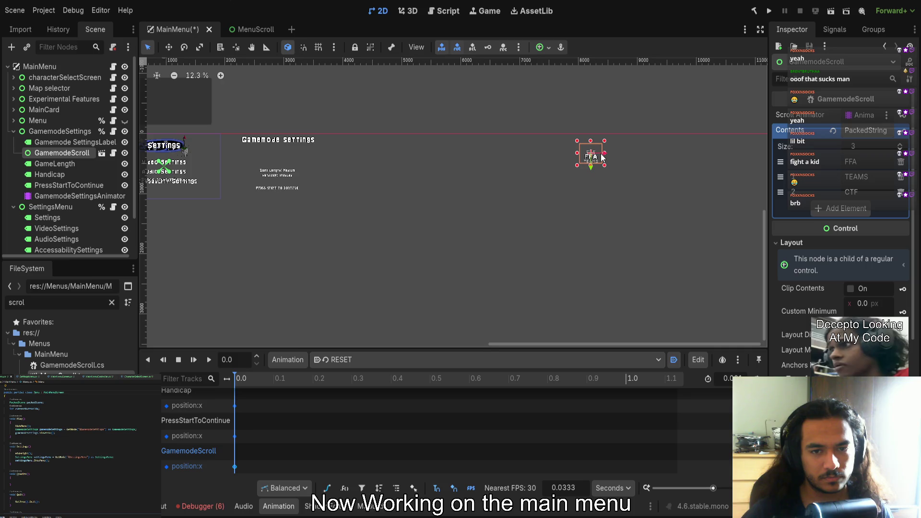
scroll(601, 157, up, 6)
drag(594, 156, 103, 148)
scroll(620, 170, left, 5)
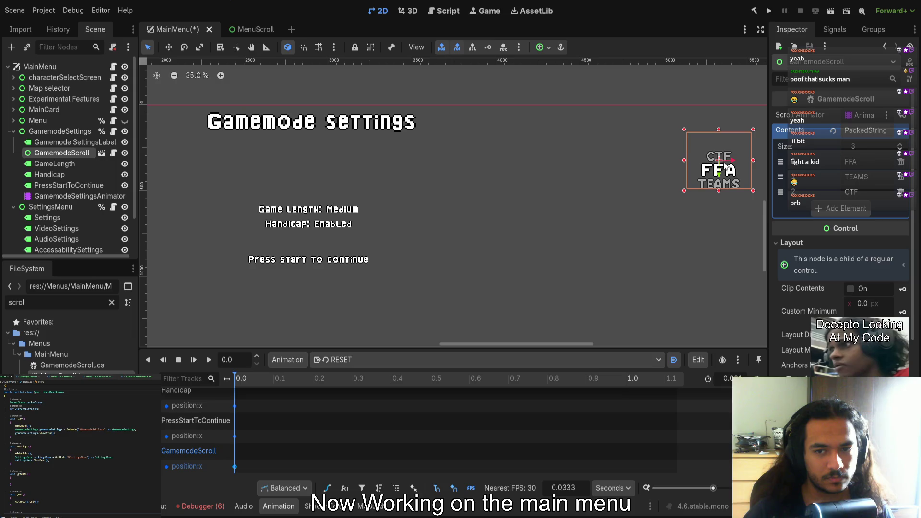
drag(719, 165, 307, 165)
scroll(311, 258, down, 2)
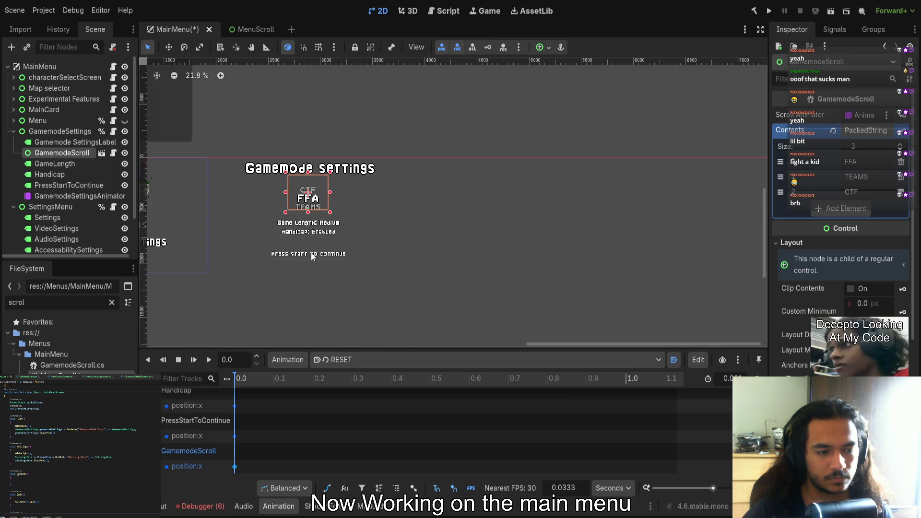
scroll(311, 257, left, 4)
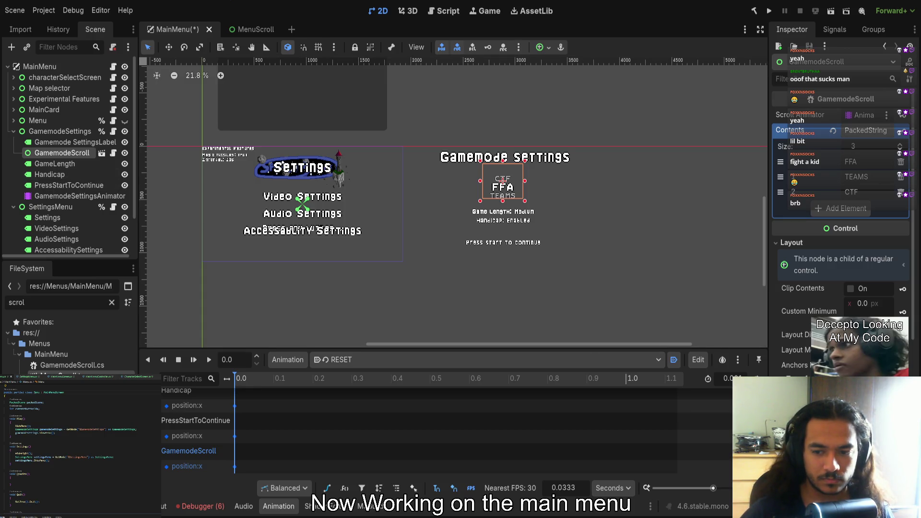
click(769, 12)
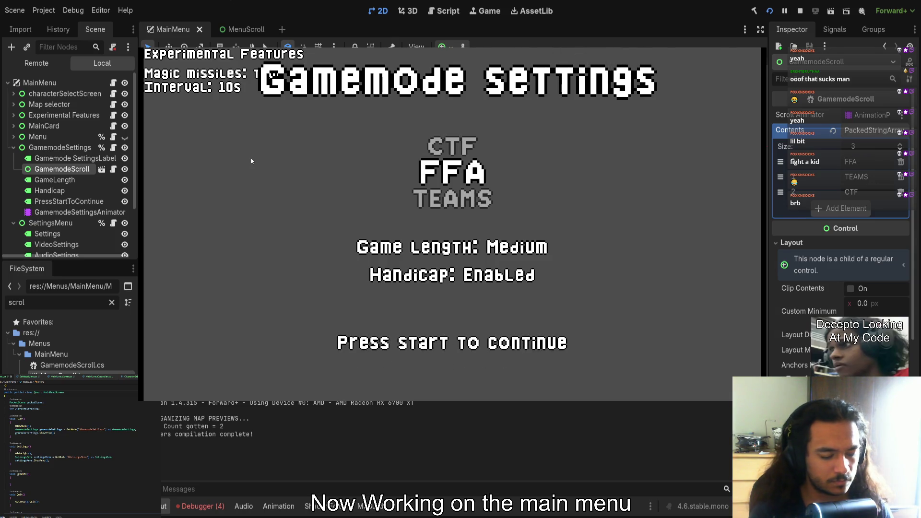
Stop the game and open the GamemodeScroll and GamemodeSettings scripts
key(F8)
click(113, 152)
click(34, 431)
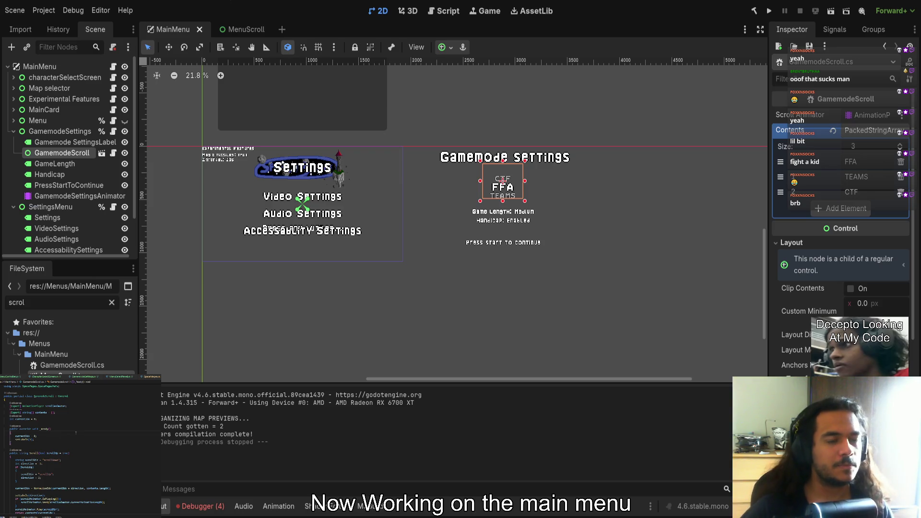
click(114, 131)
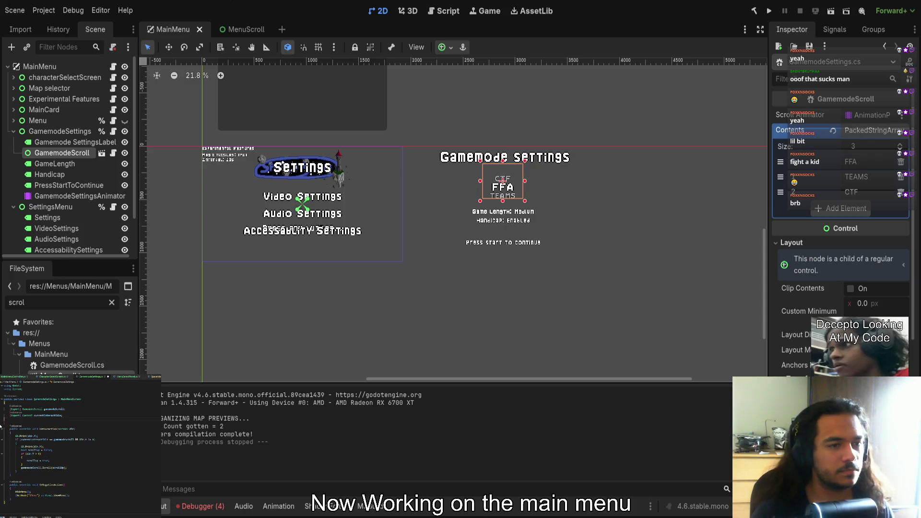
Make the Menu node visible, play-test the Gamemode settings screen, and list the debugger errors
click(124, 121)
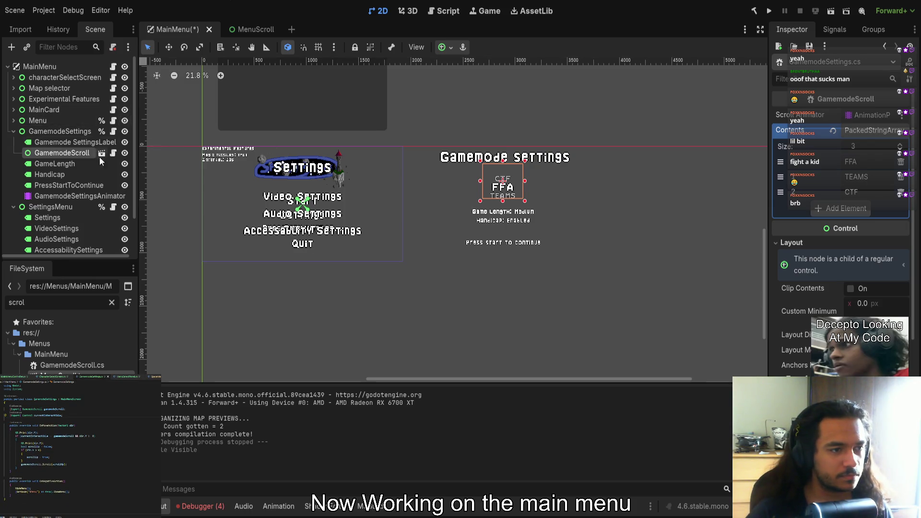
scroll(102, 155, down, 2)
click(769, 11)
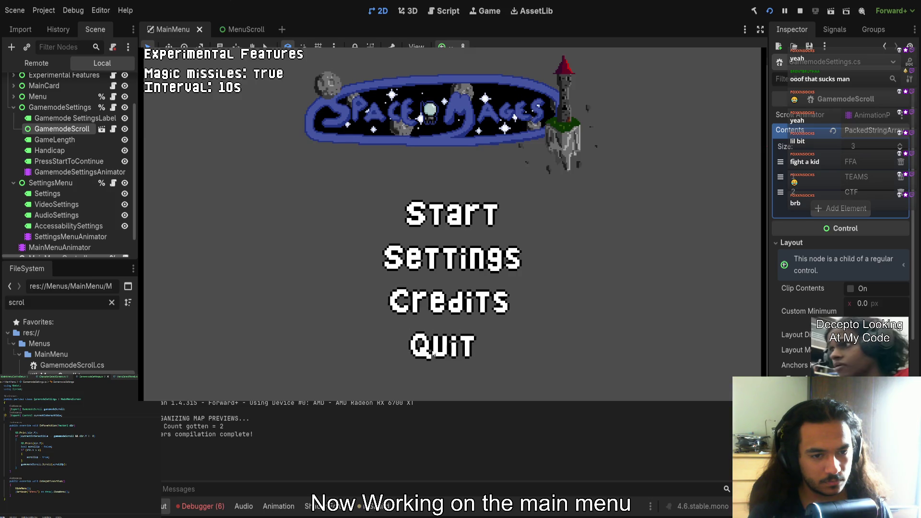
key(Return)
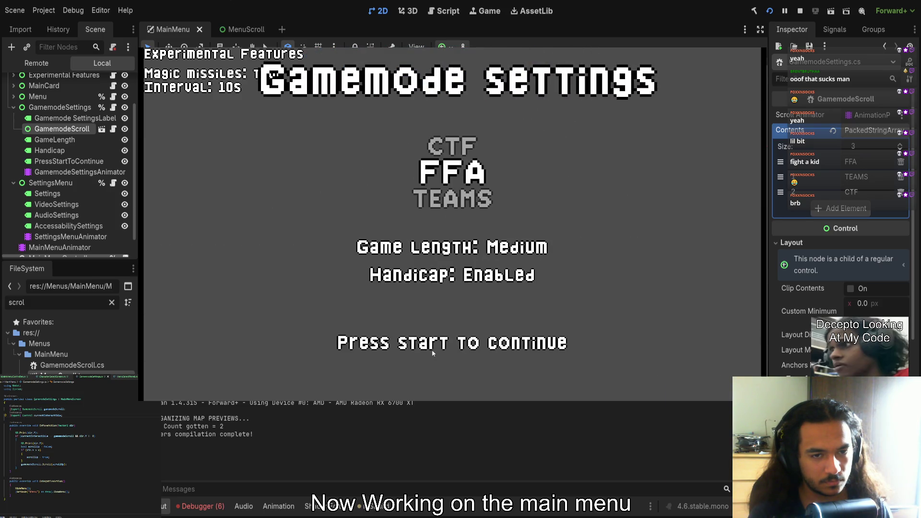
key(Escape)
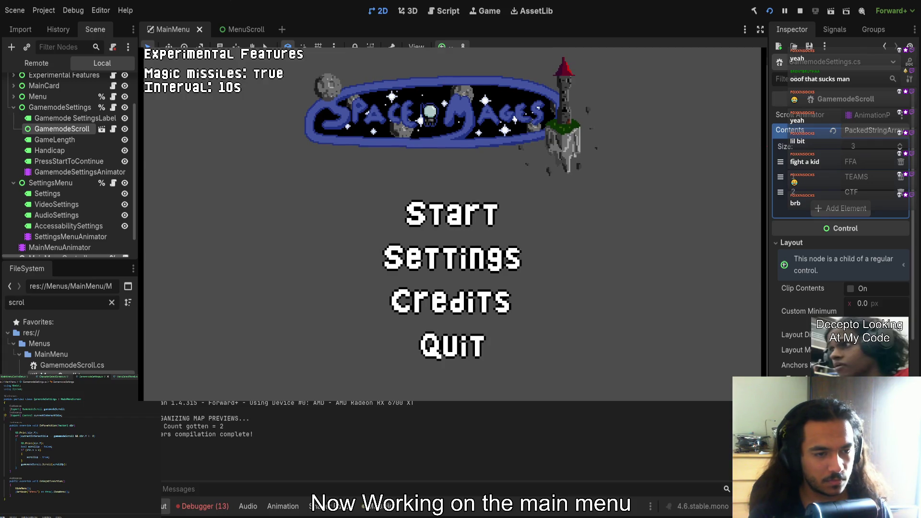
click(203, 506)
scroll(268, 462, down, 3)
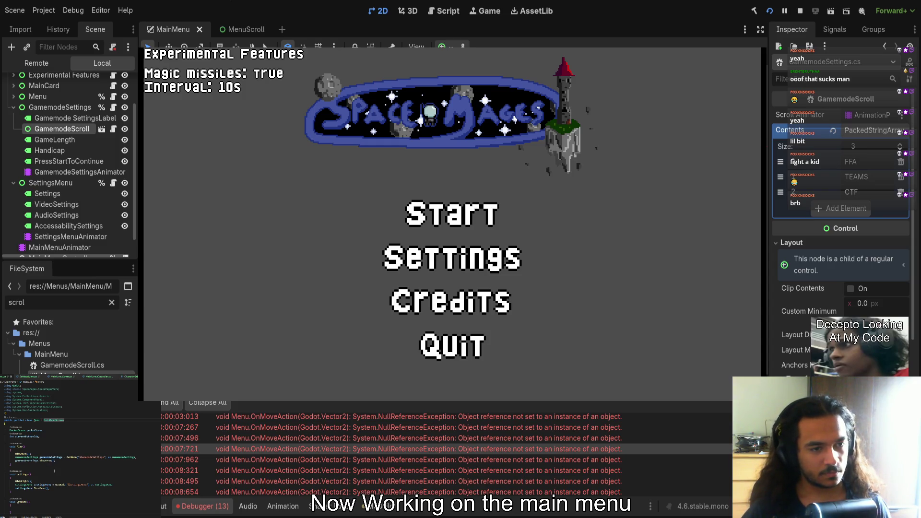
Stop the game, open the GamemodeSettings script and inspect the 00:07:721 error
click(800, 10)
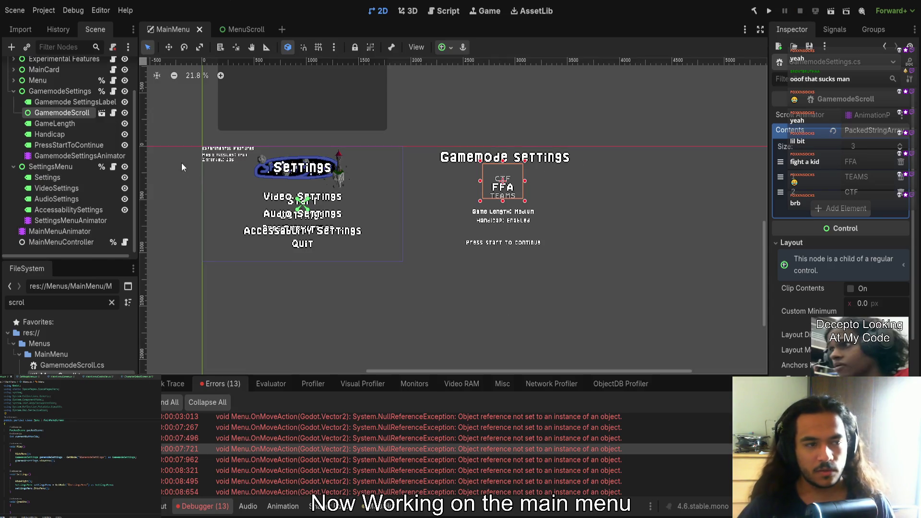
click(65, 91)
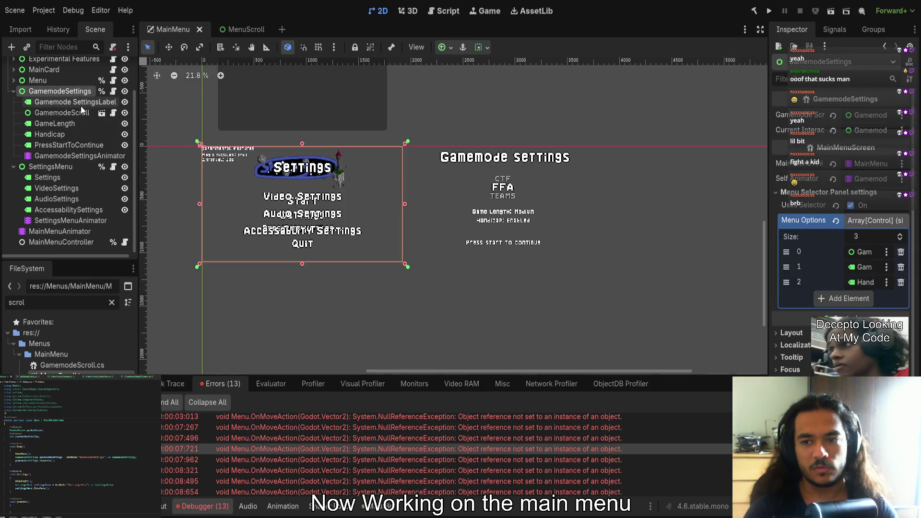
click(114, 91)
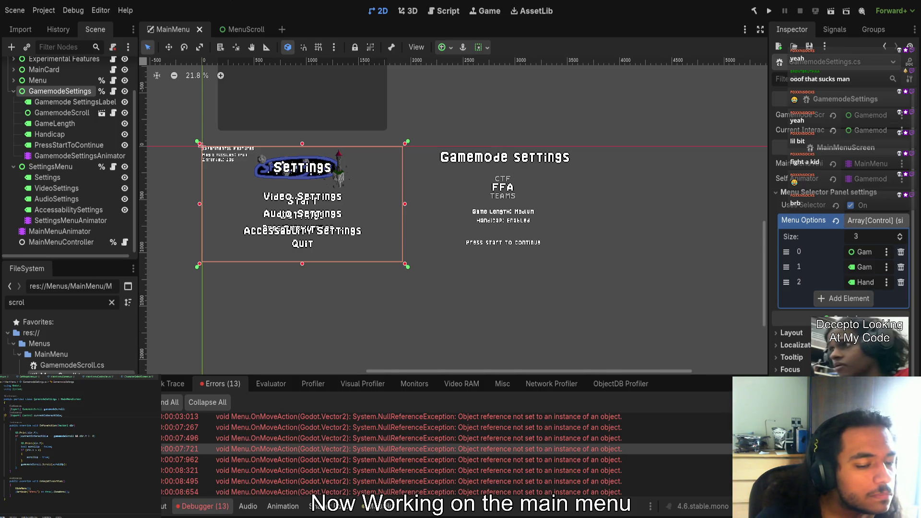
click(294, 446)
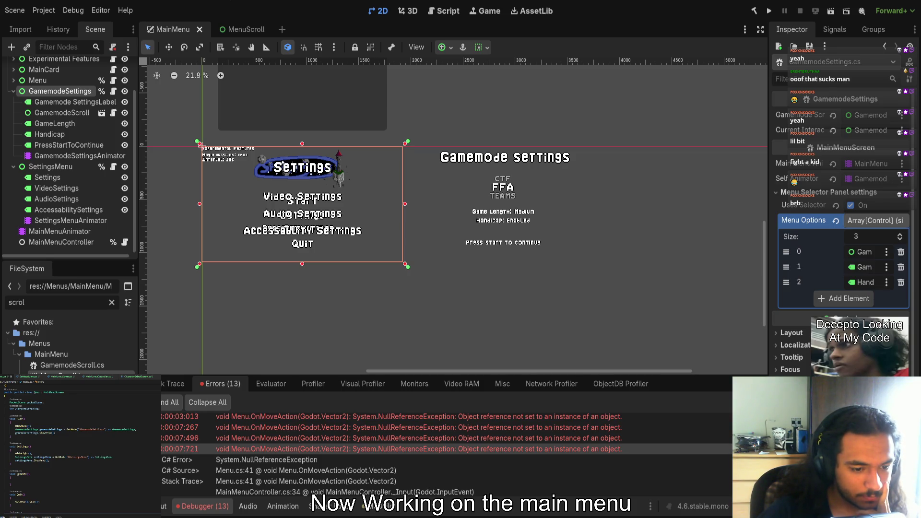
Trace the menuSelectPanel reference in OnMoveAction back to the MainMenuScreen class code
double_click(53, 392)
scroll(294, 453, down, 2)
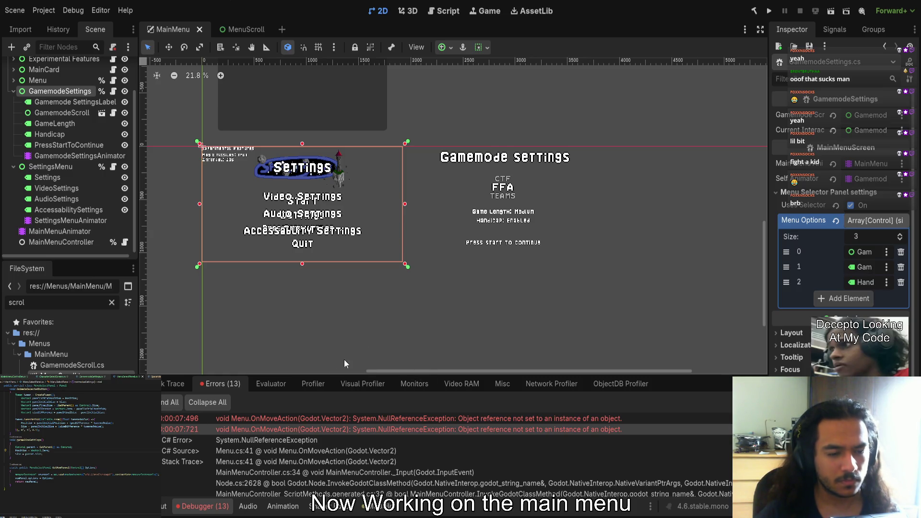
scroll(362, 429, up, 3)
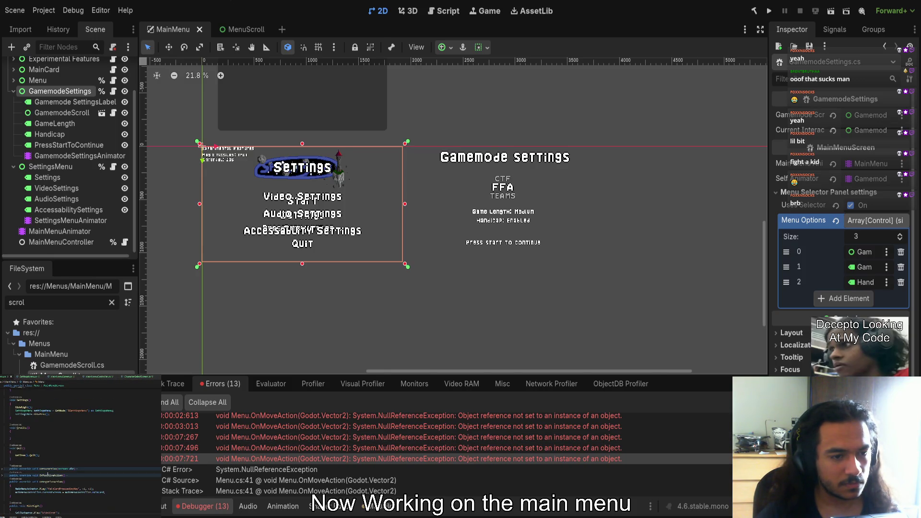
click(2, 469)
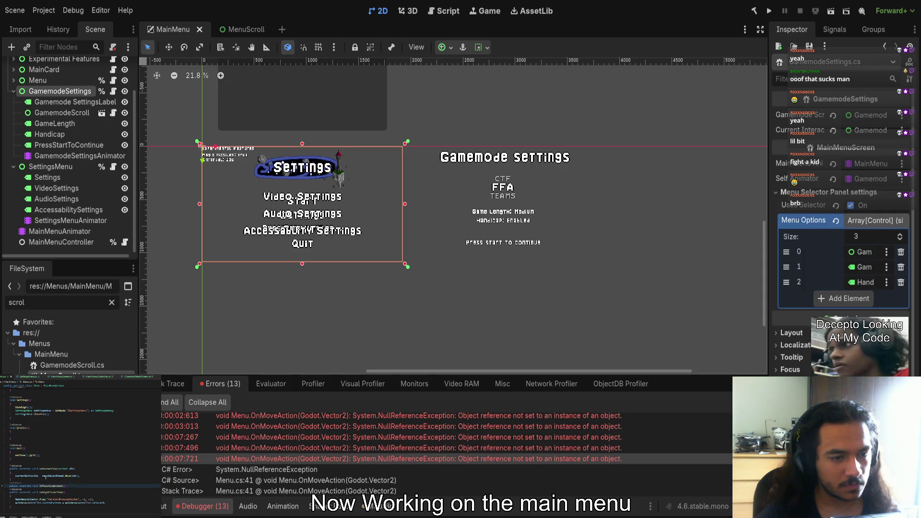
click(52, 475)
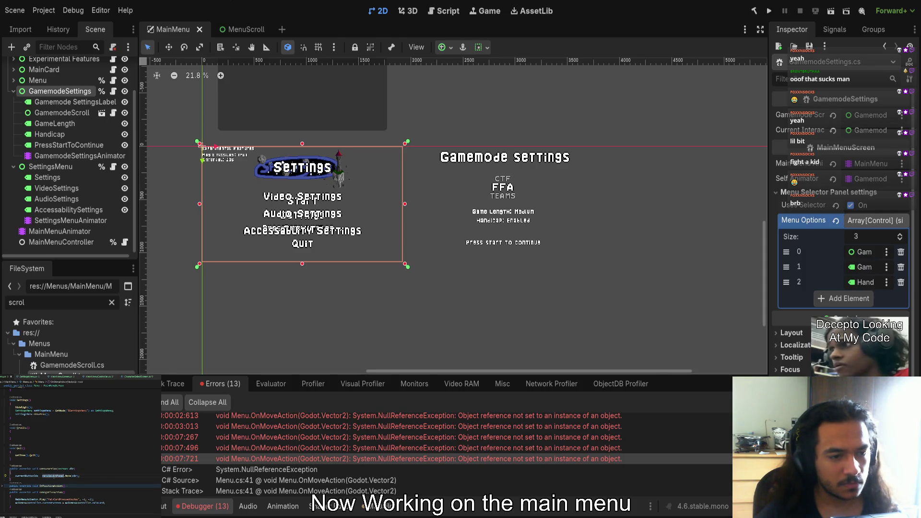
scroll(81, 449, up, 10)
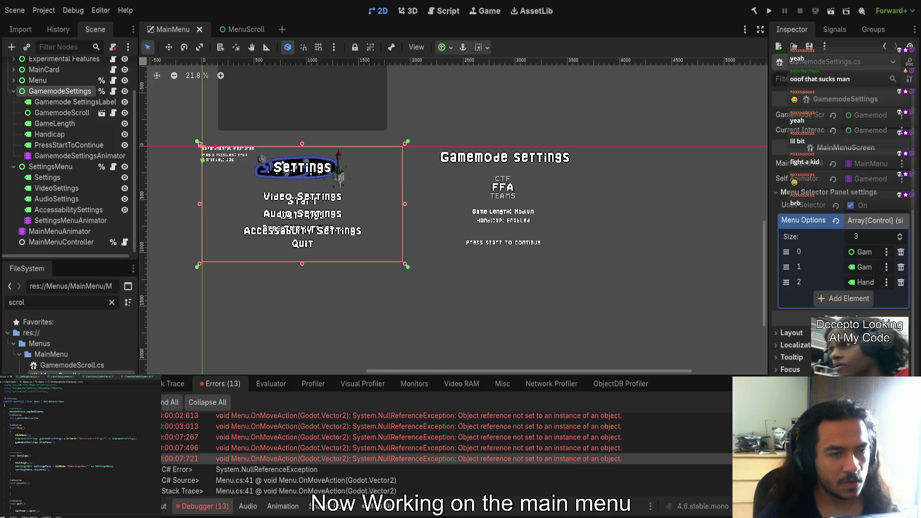
ctrl+click(51, 421)
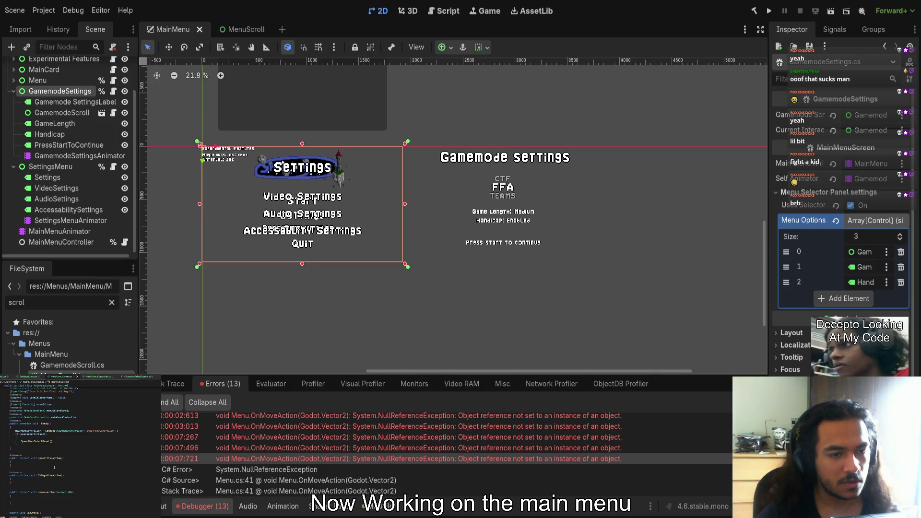
scroll(81, 449, down, 5)
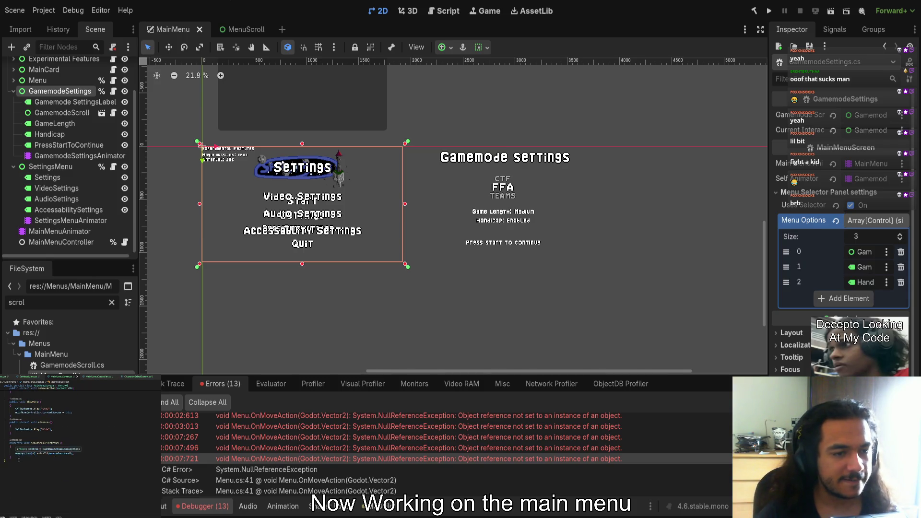
Add 'menuSelectPanel =' to the GetMenuPanel line and build and run the project
click(84, 452)
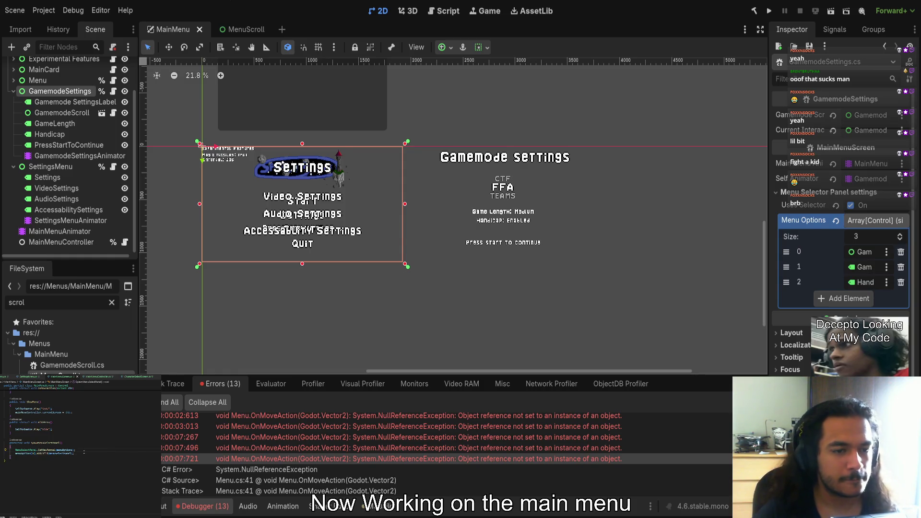
double_click(60, 454)
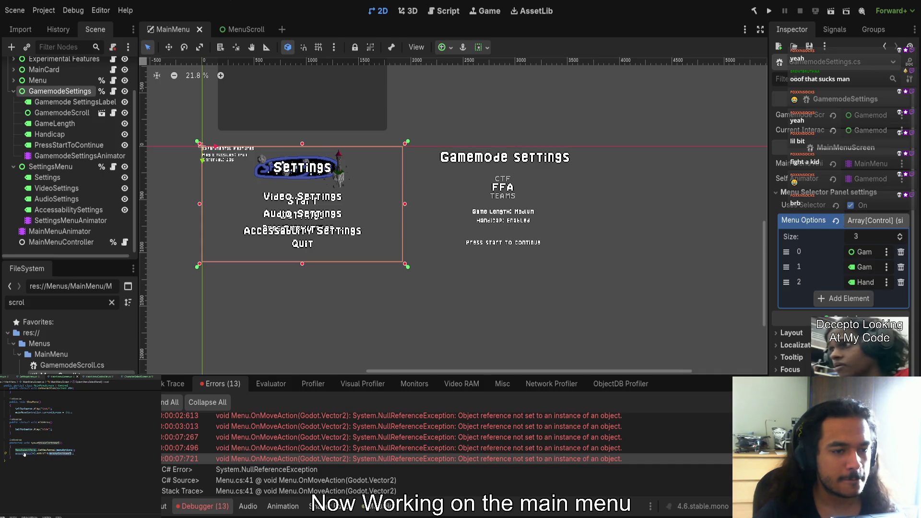
click(45, 458)
text(menuSelectPanel =)
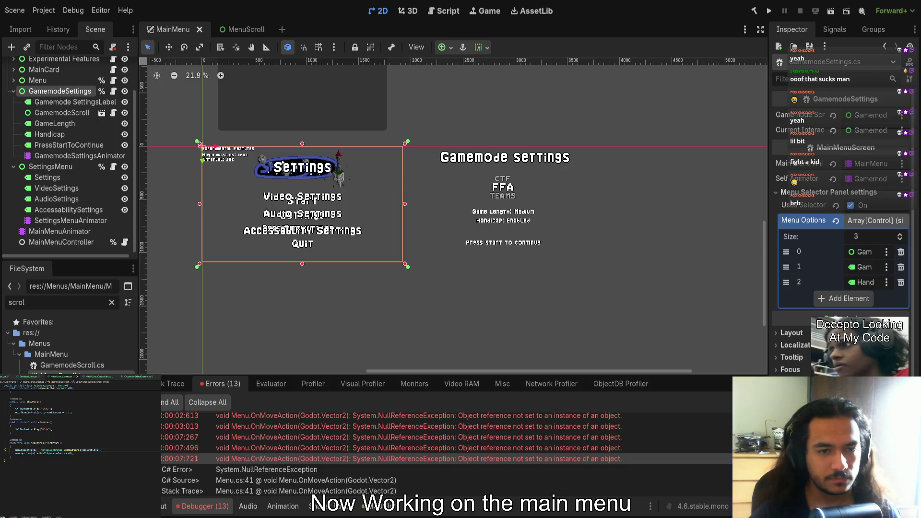
click(768, 10)
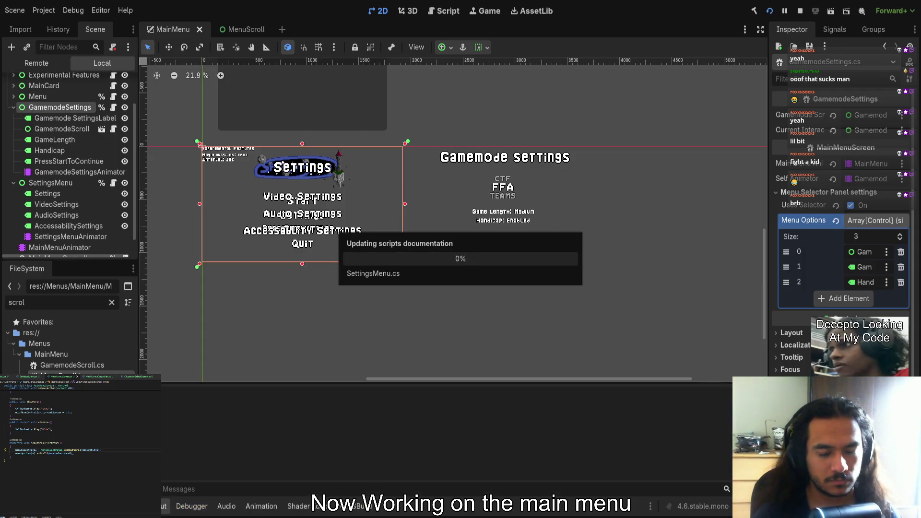
Browse the main menu options and the Settings submenu with the arrow keys
key(Up)
key(Down)
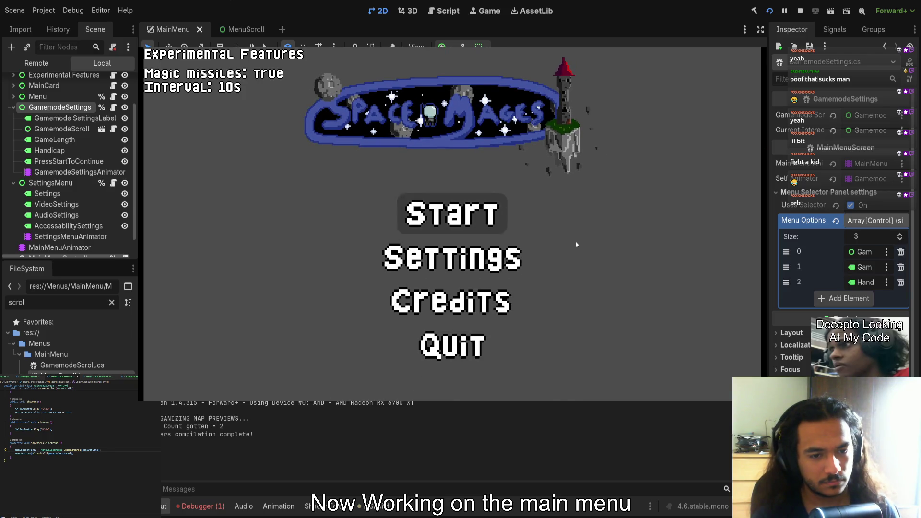
key(Down)
key(Down)
key(Up)
key(Return)
key(Down)
key(Down)
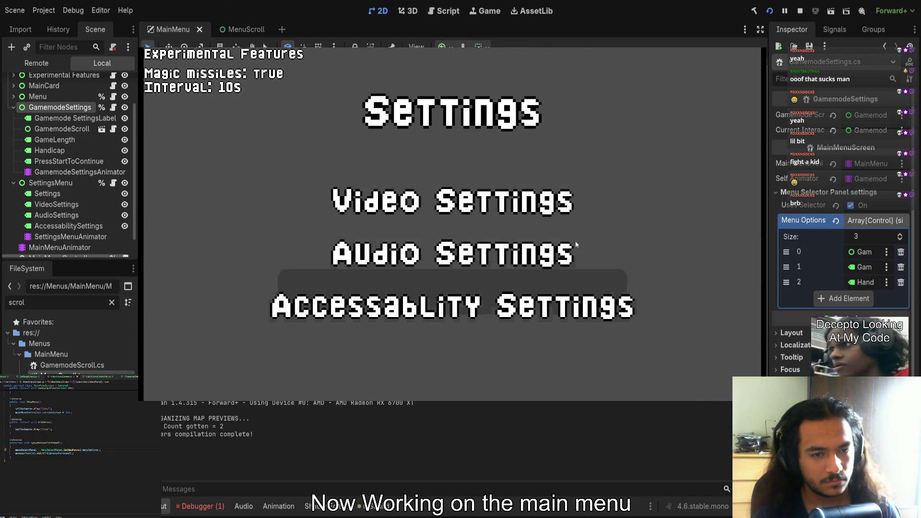
key(Down)
key(Escape)
Cycle the Gamemode Settings carousel through FFA, TEAMS and CTF, then stop the game
key(Return)
key(Down)
key(Down)
key(Down)
key(Down)
key(Down)
key(Down)
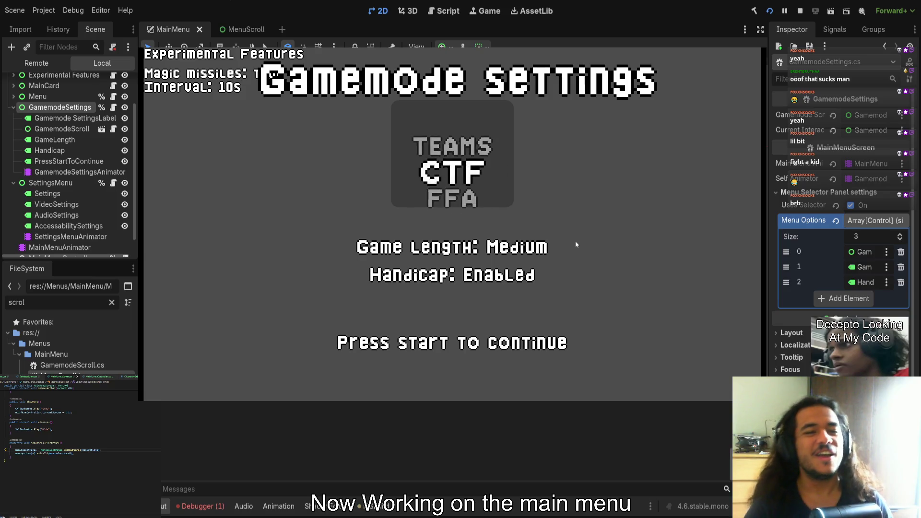
key(Up)
key(Down)
key(Down)
key(F8)
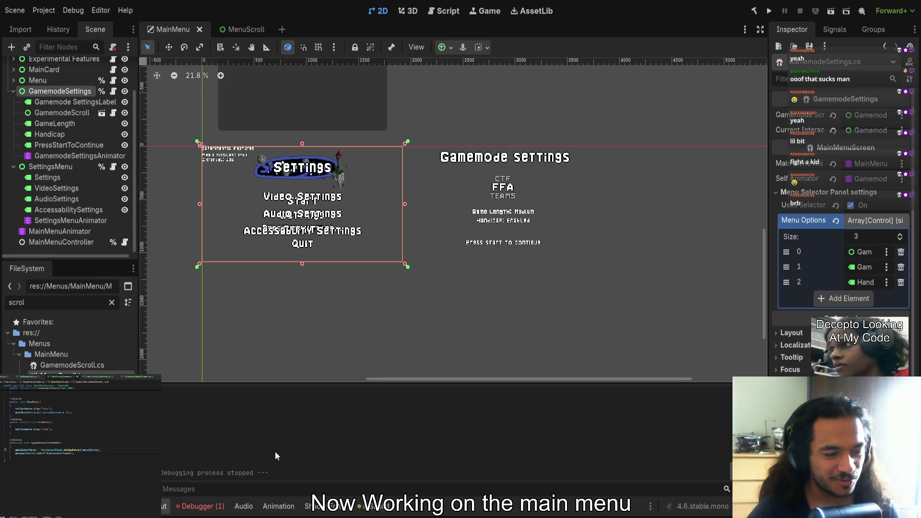
Open the MenuScroll scene and select its AnimationPlayer's scrollDown animation
click(69, 145)
click(71, 156)
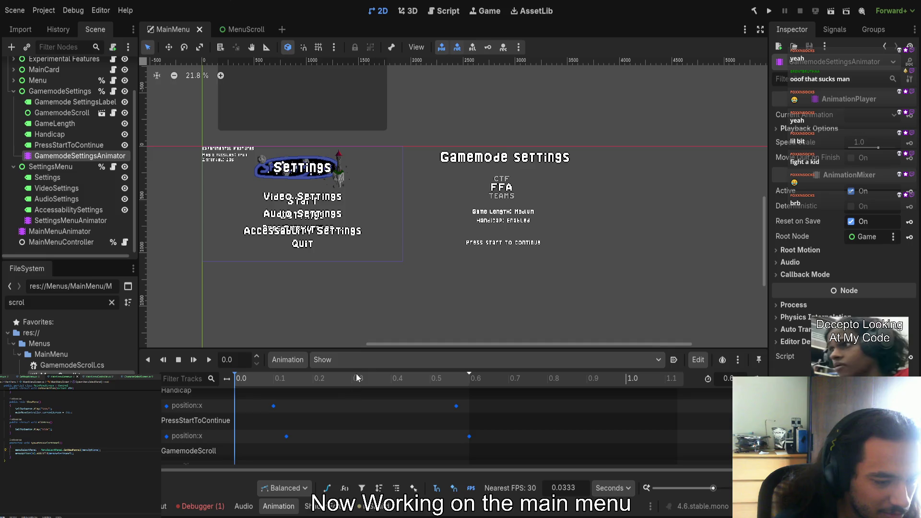
click(62, 113)
click(229, 33)
click(64, 121)
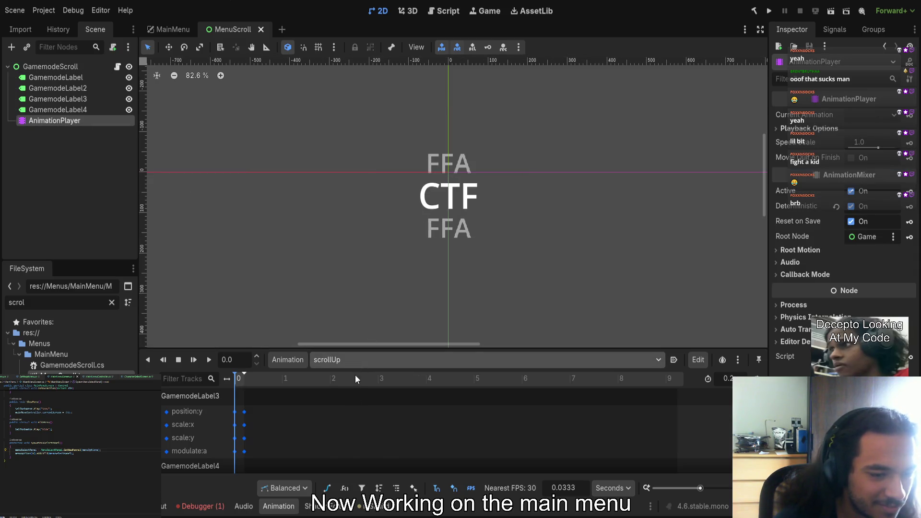
scroll(354, 362, down, 1)
click(251, 380)
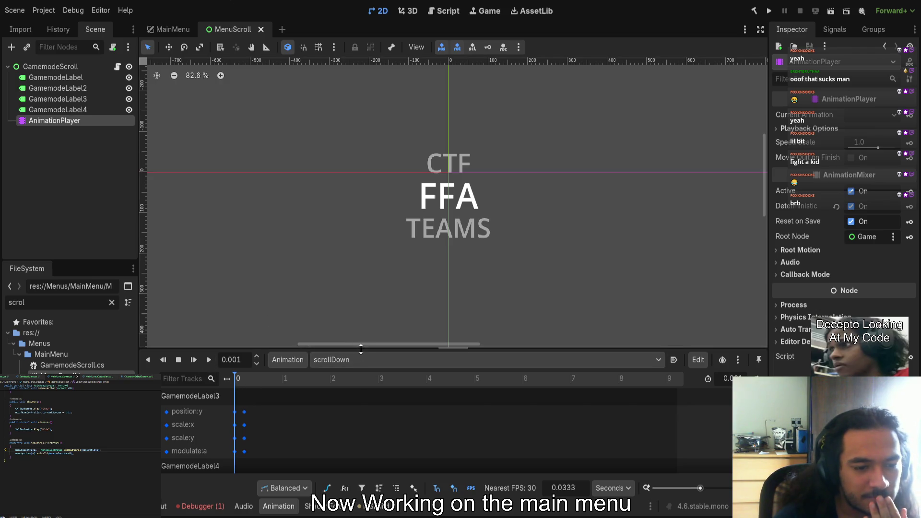
Shorten the scrollDown animation length to 0.2 seconds and save the scene
drag(361, 348, 361, 200)
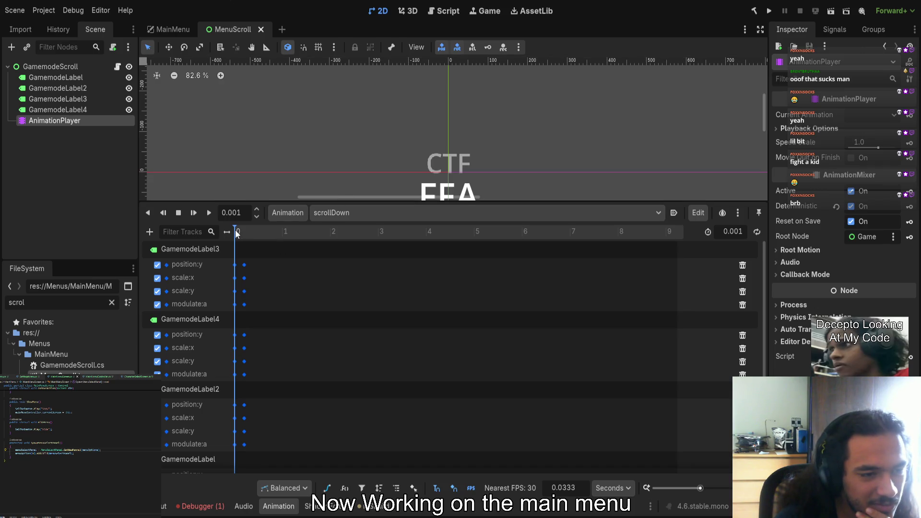
drag(733, 232, 755, 232)
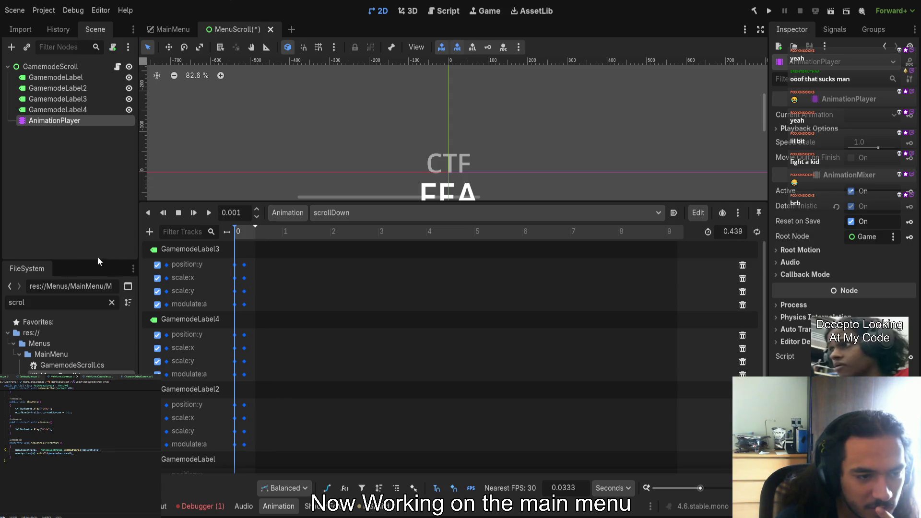
drag(255, 229, 243, 229)
text(0.2)
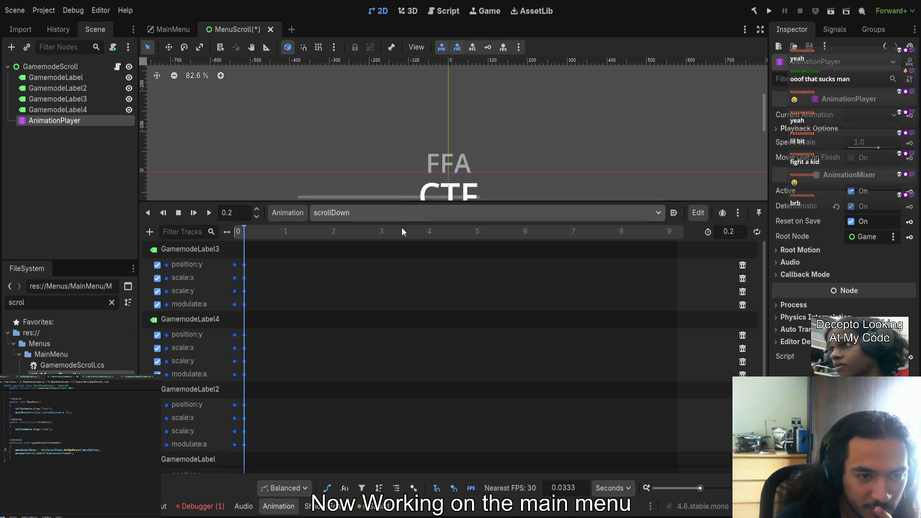
key(ctrl+s)
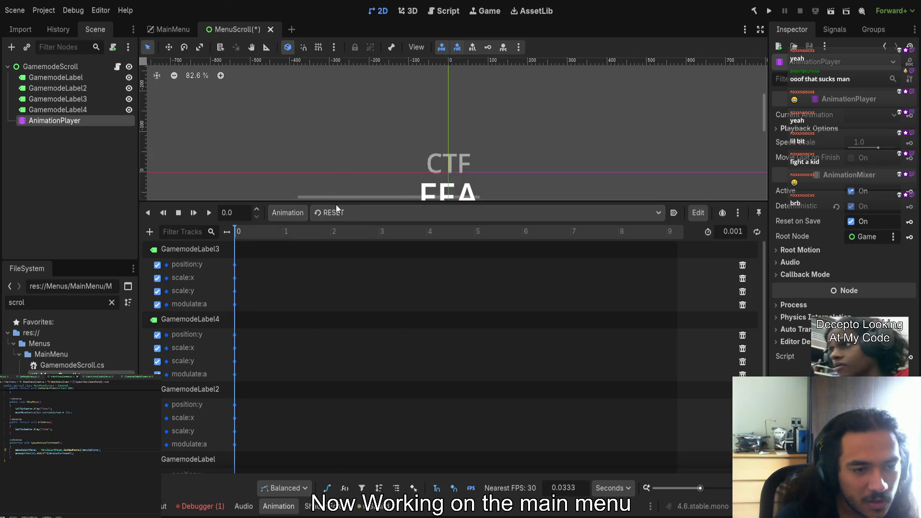
drag(335, 200, 350, 341)
Run the game, step the Gamemode Settings carousel to TEAMS, then stop it
click(768, 11)
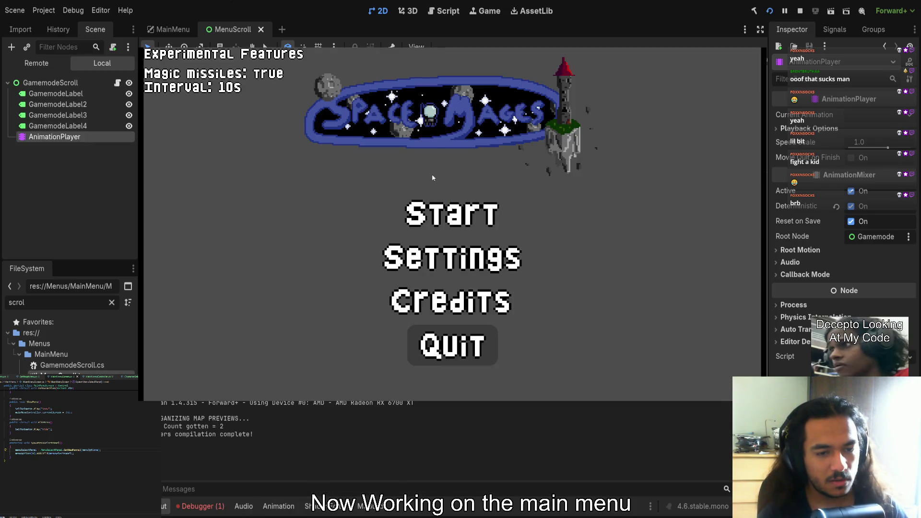
key(Return)
key(Down)
key(Down)
key(Down)
key(Down)
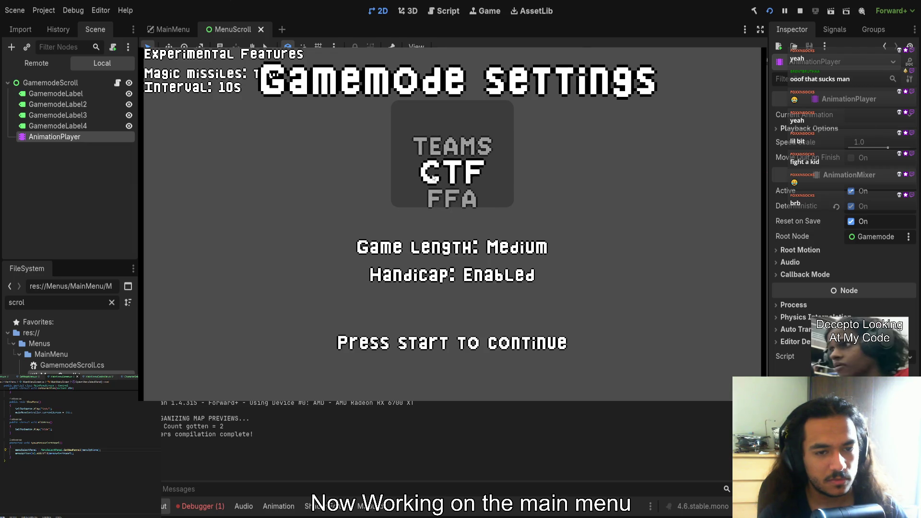
key(Escape)
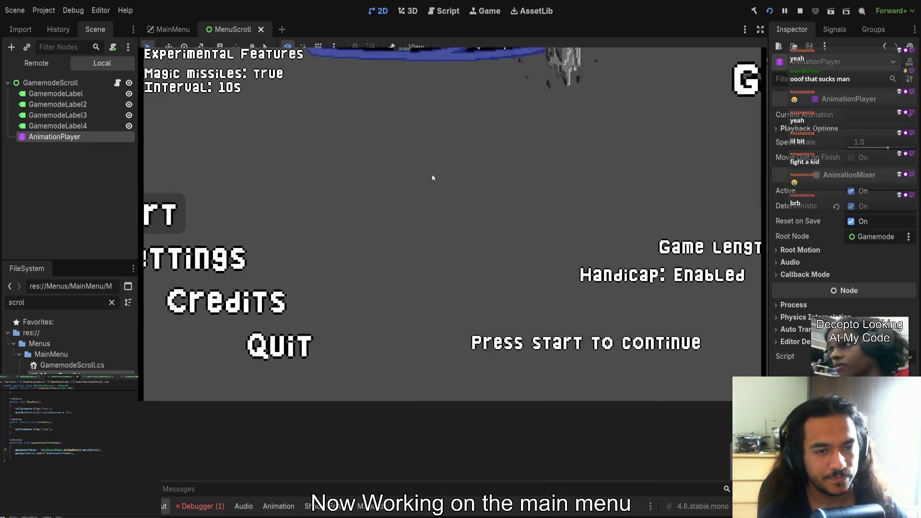
key(F8)
click(73, 67)
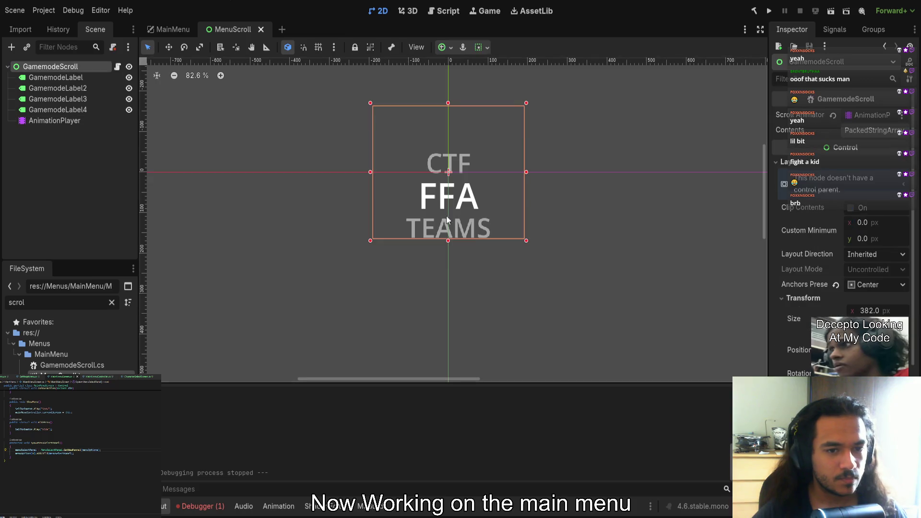
Try resizing the GamemodeScroll box from its bottom and top edges, undoing each attempt
drag(447, 241, 447, 271)
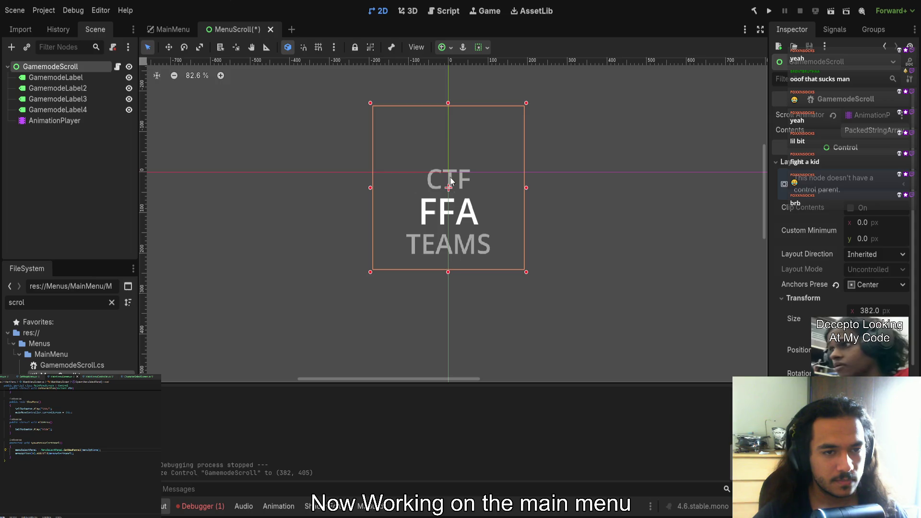
key(ctrl+z)
drag(451, 105, 451, 148)
key(ctrl+z)
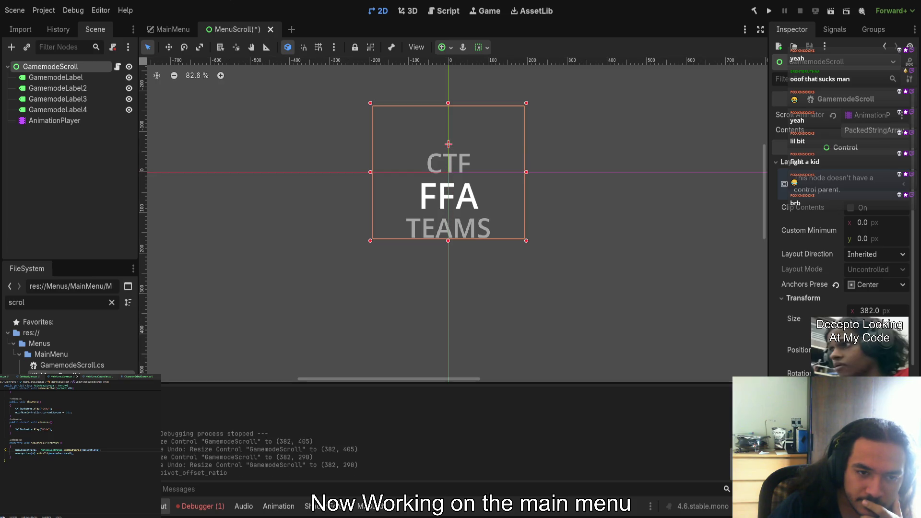
drag(450, 111, 442, 139)
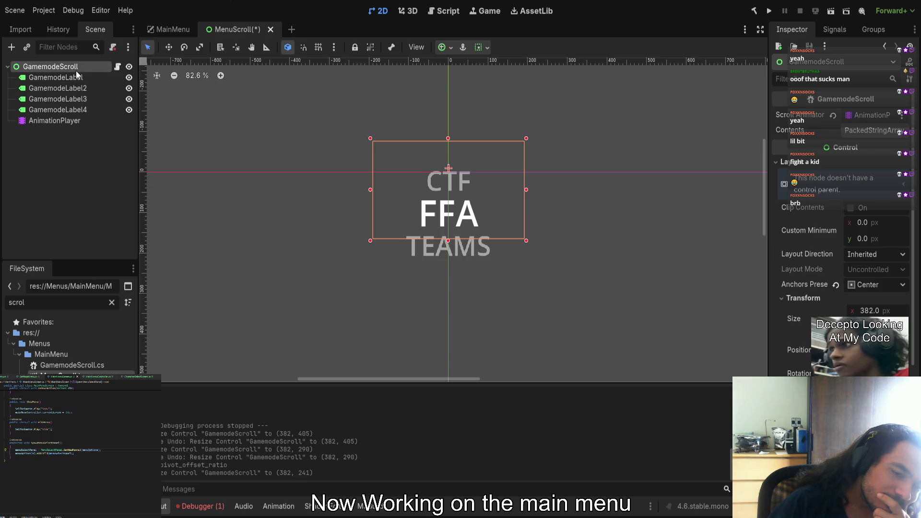
key(ctrl+z)
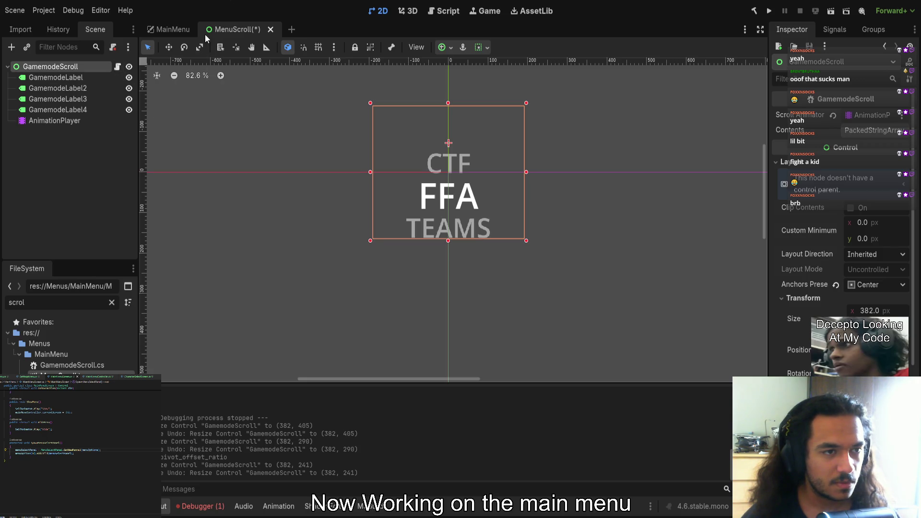
Switch to the MainMenu scene and select the GamemodeScroll node
click(167, 30)
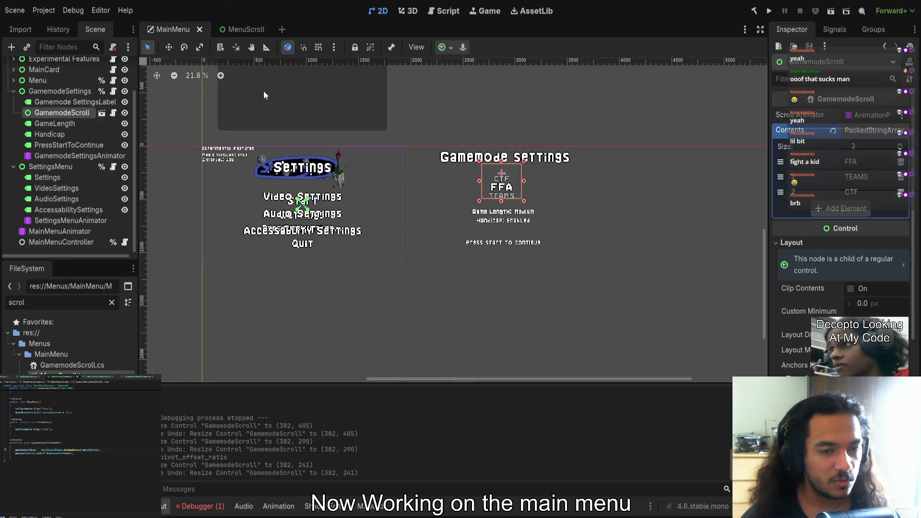
scroll(525, 196, up, 2)
click(474, 174)
click(649, 180)
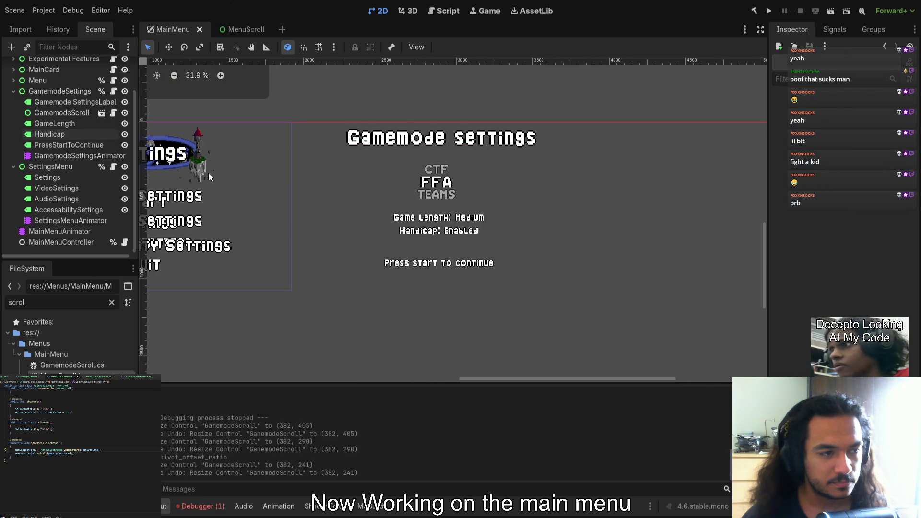
click(39, 165)
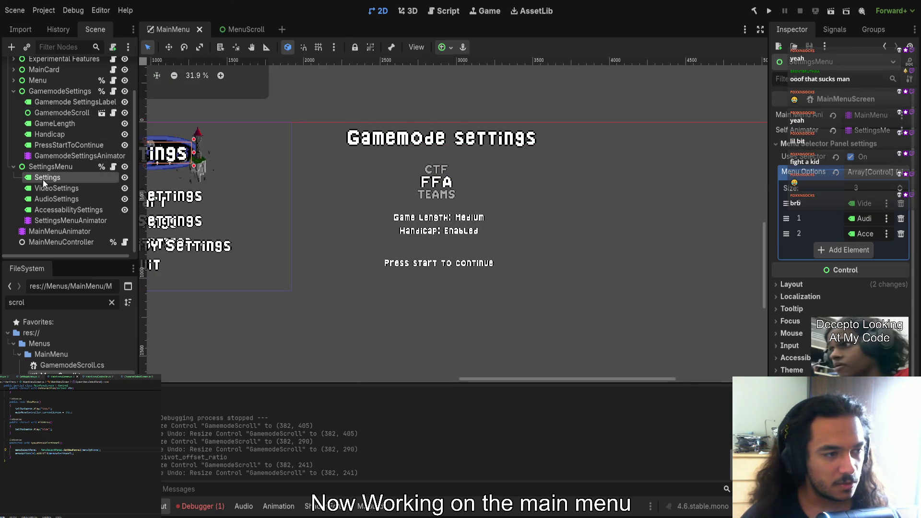
click(42, 178)
click(50, 112)
scroll(281, 167, up, 4)
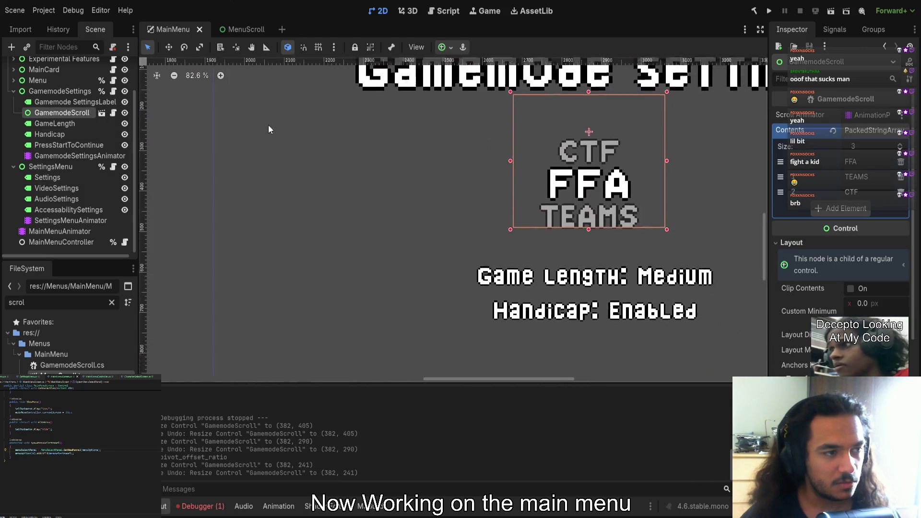
scroll(272, 126, down, 3)
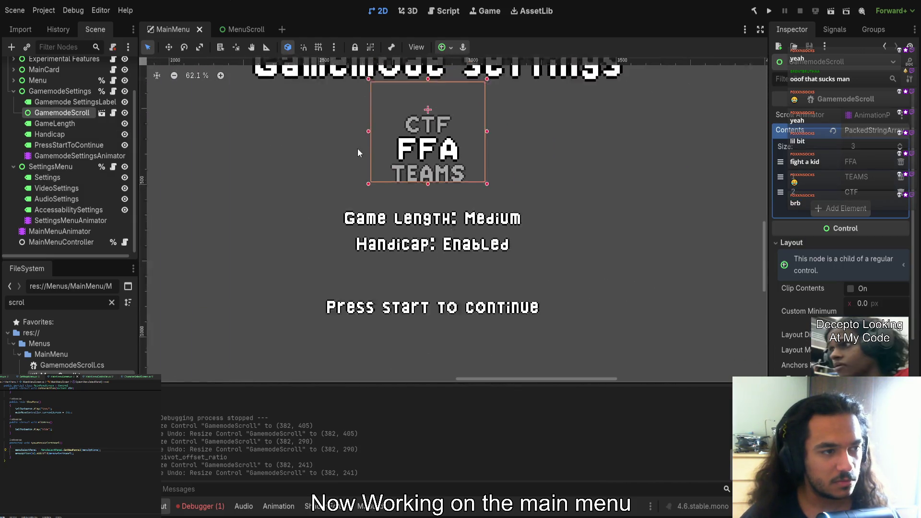
Add a Control child to GamemodeScroll and rename it GamemodeScrollHelper
key(Return)
click(82, 111)
click(68, 123)
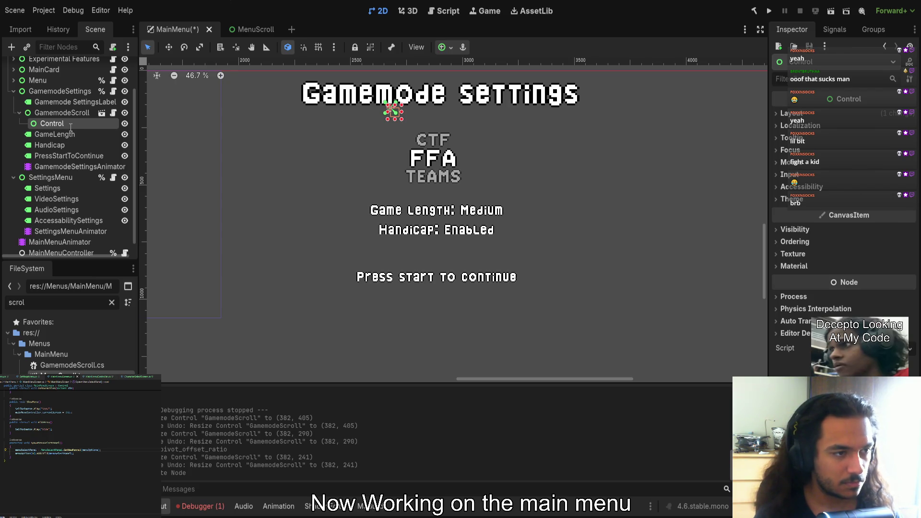
text(GamemodeScrollHelper)
key(Return)
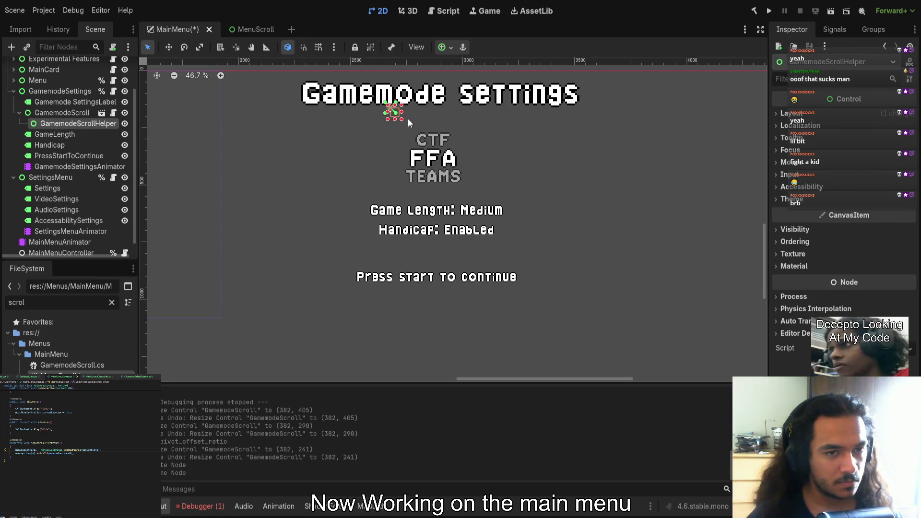
Size the helper box around the CTF/FFA/TEAMS labels and save the scene
drag(424, 142, 471, 191)
drag(391, 107, 396, 121)
drag(433, 190, 433, 195)
drag(433, 121, 433, 115)
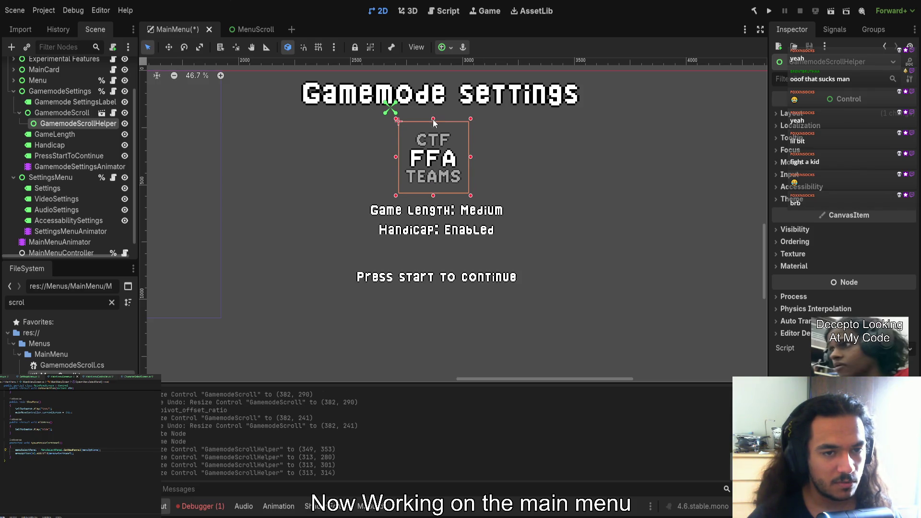
scroll(434, 130, up, 3)
drag(495, 174, 497, 175)
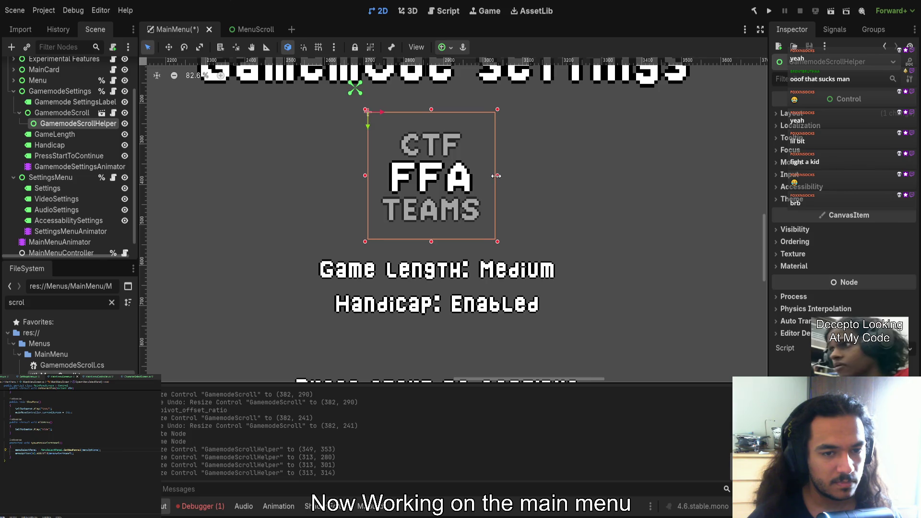
key(ctrl+s)
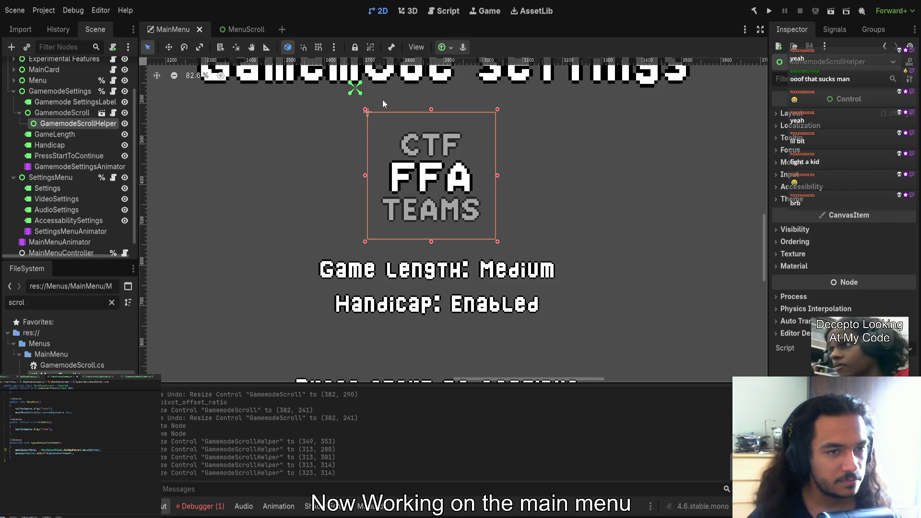
Move the helper's anchors onto the box corners and save the main menu scene
drag(359, 96, 498, 244)
drag(352, 83, 363, 108)
key(ctrl+s)
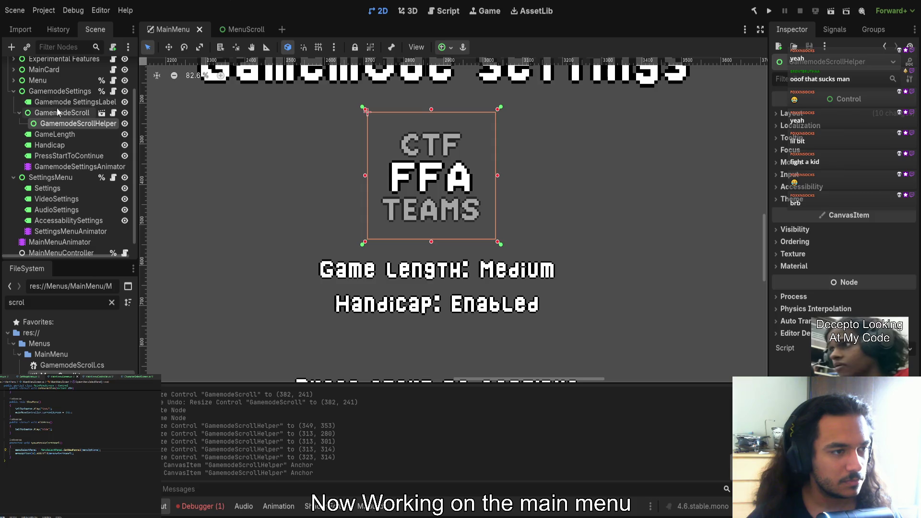
click(53, 111)
click(82, 91)
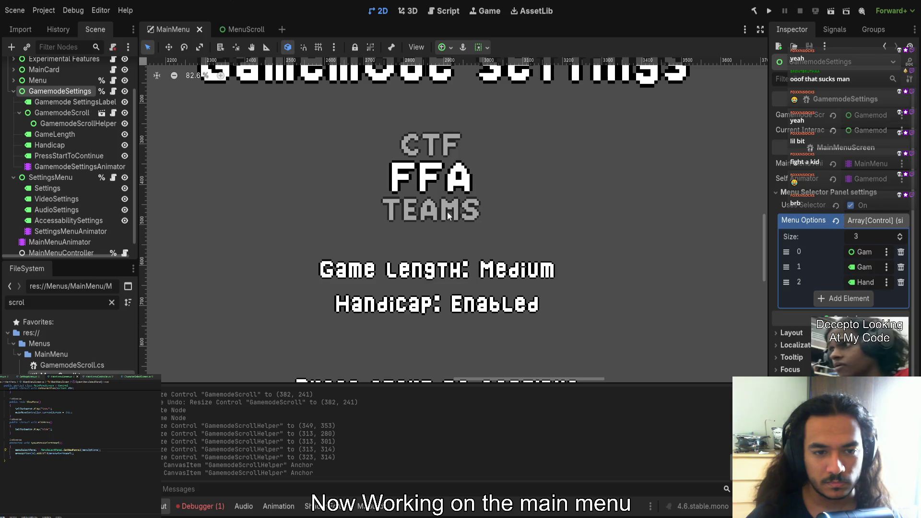
key(ctrl+z)
key(ctrl+s)
click(769, 11)
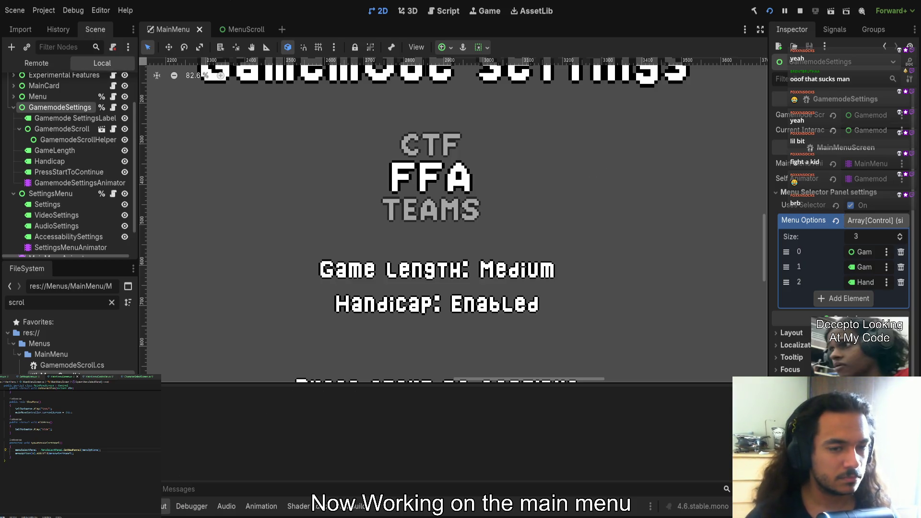
key(Up)
key(Down)
key(Return)
key(Down)
key(Up)
key(Up)
key(Up)
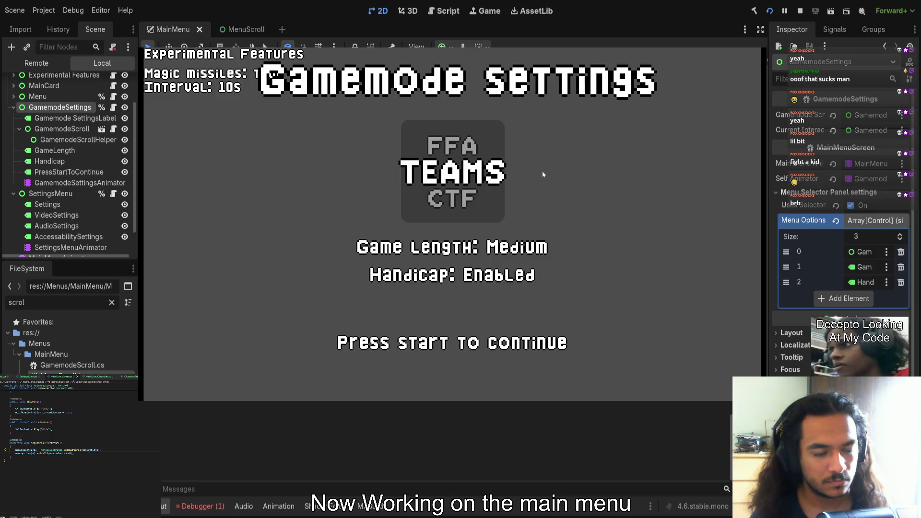
key(F8)
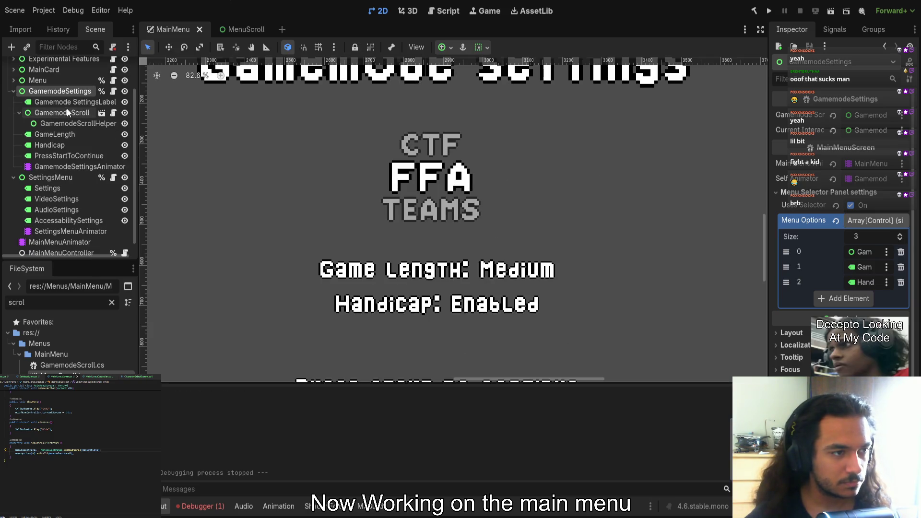
Widen the GamemodeScrollHelper box, move its anchors to the box edges, and save
click(66, 111)
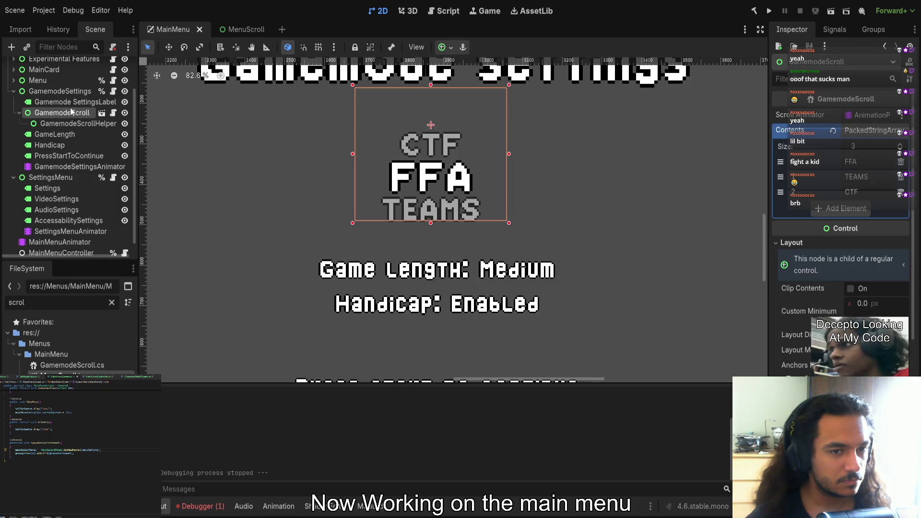
click(65, 123)
drag(497, 181, 553, 182)
drag(501, 109, 555, 107)
key(ctrl+z)
drag(363, 109, 308, 108)
key(ctrl+s)
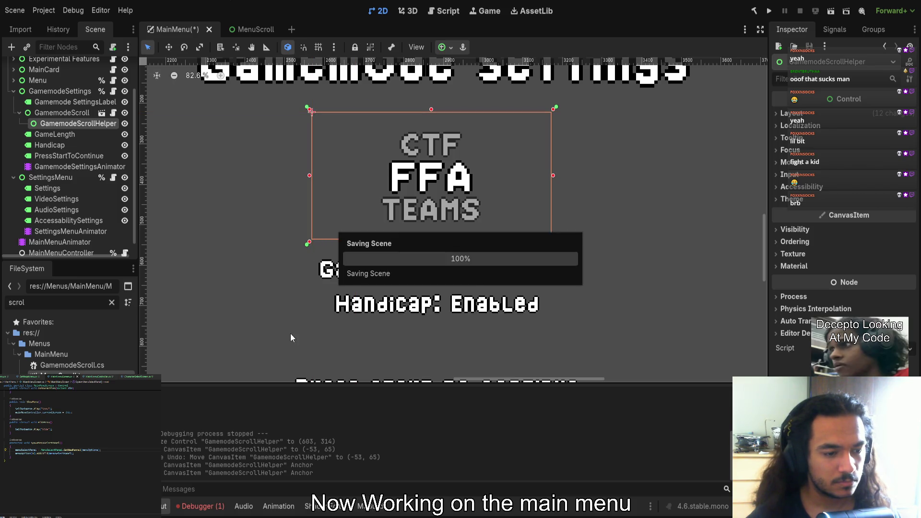
Run the game to test the wider helper box, then stop it
click(769, 11)
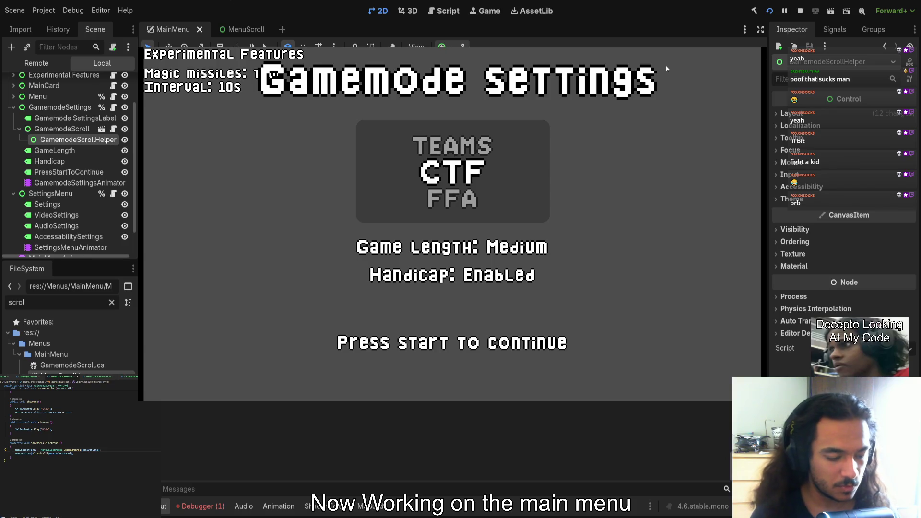
key(F8)
scroll(415, 227, down, 5)
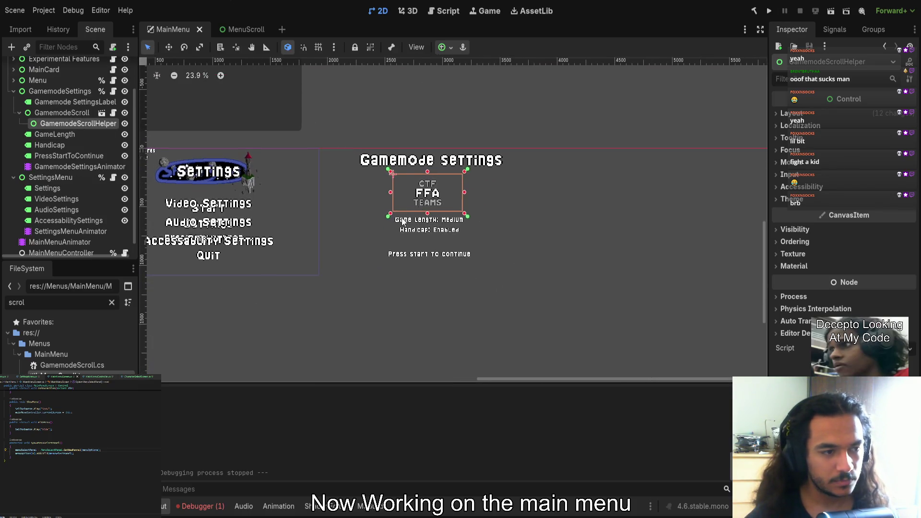
drag(403, 221, 510, 249)
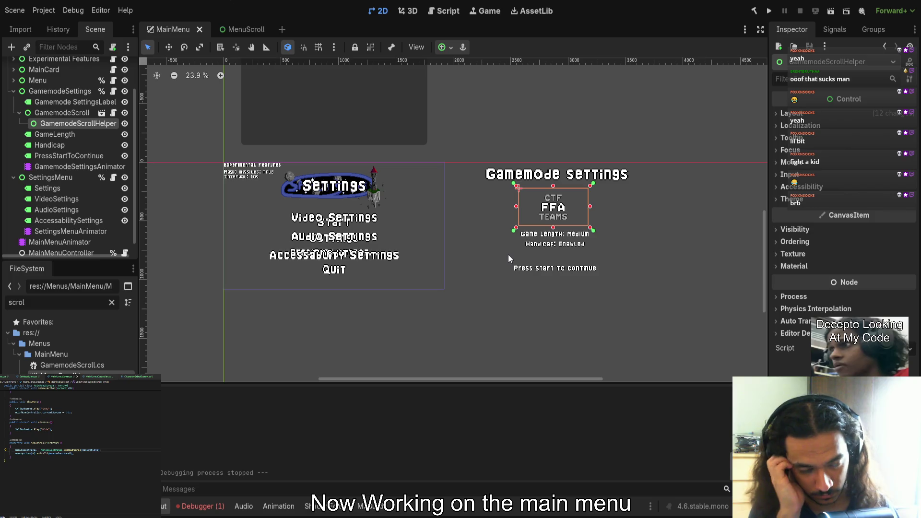